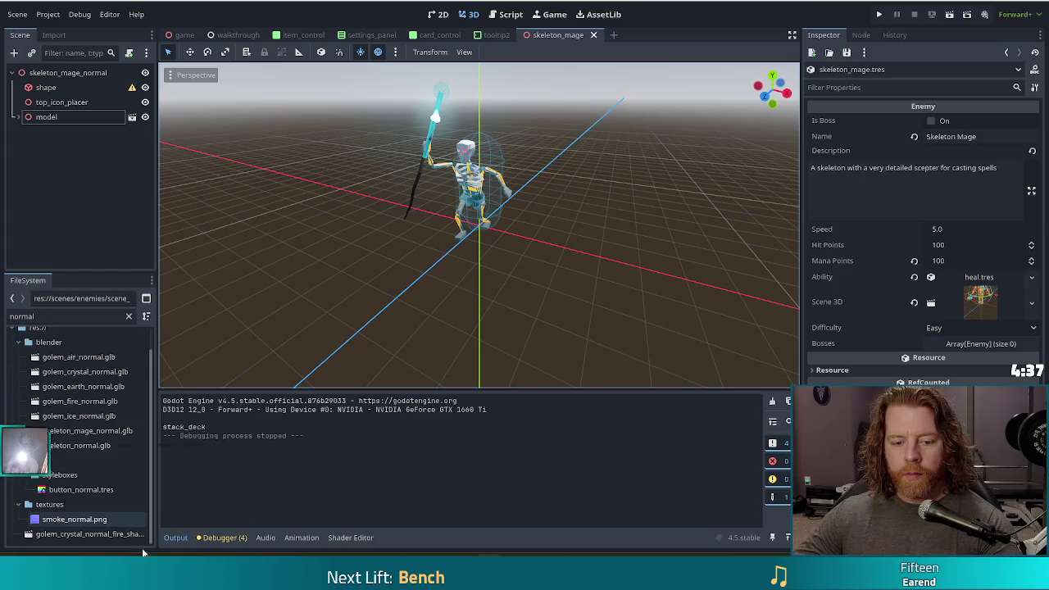
Step: Change the FileSystem filter text from 'normal' to 'golem_air'
left_click(123, 534)
scroll(98, 483, "up", 2)
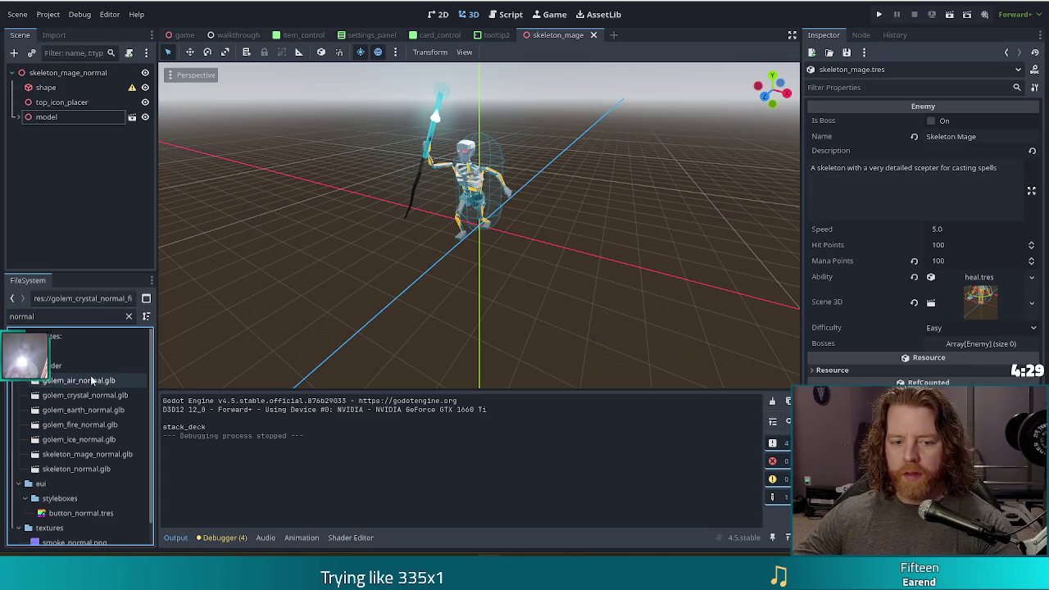
left_click_drag(34, 316, 3, 322)
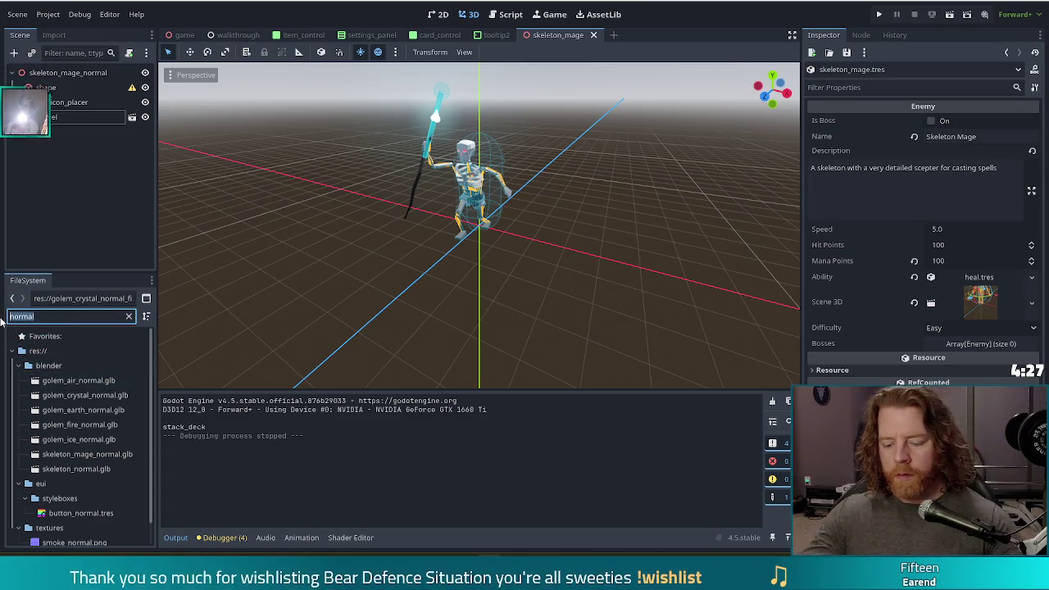
type("golem_air")
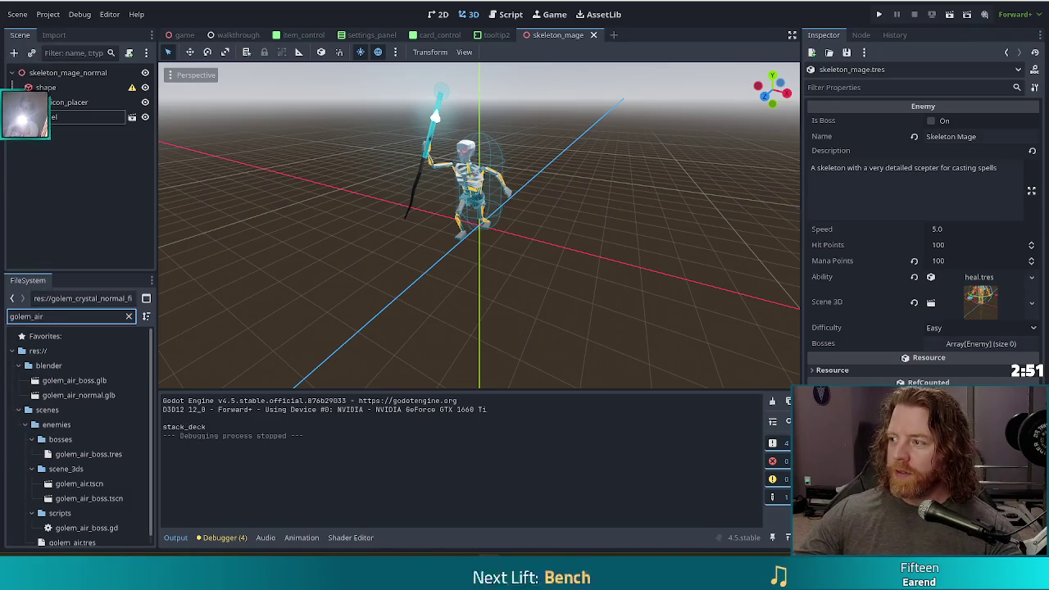
Step: Switch to the Script workspace, filter files by 'card_control' and open card_control.gd
left_click(717, 34)
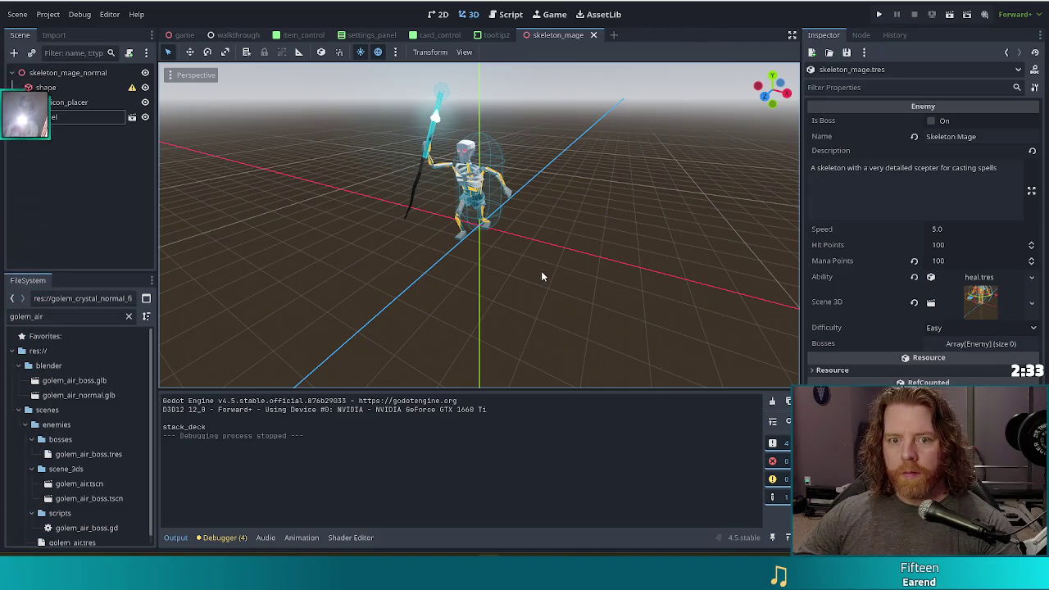
left_click(512, 16)
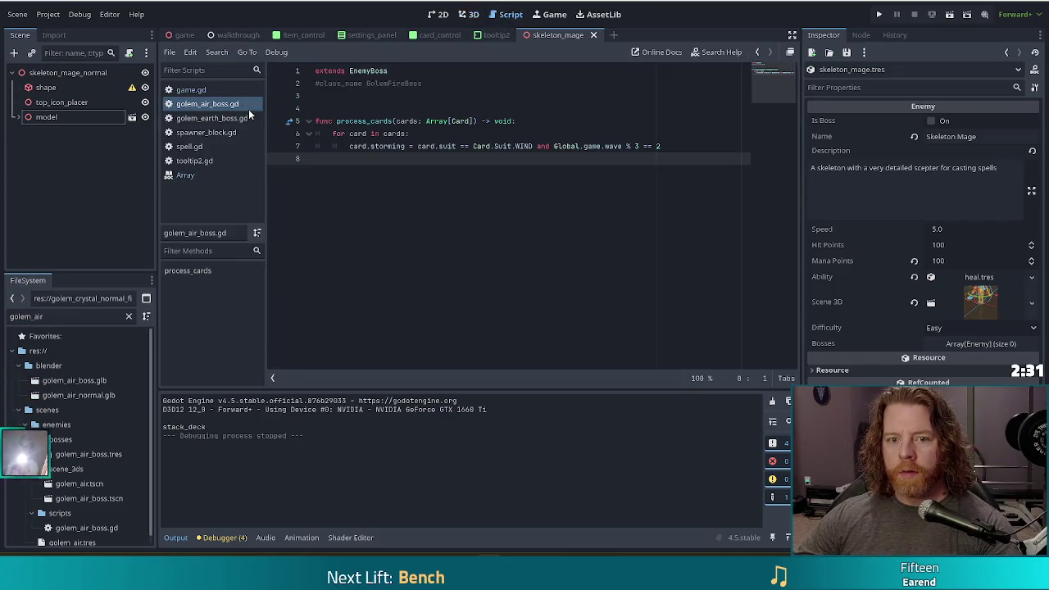
left_click_drag(46, 317, 3, 315)
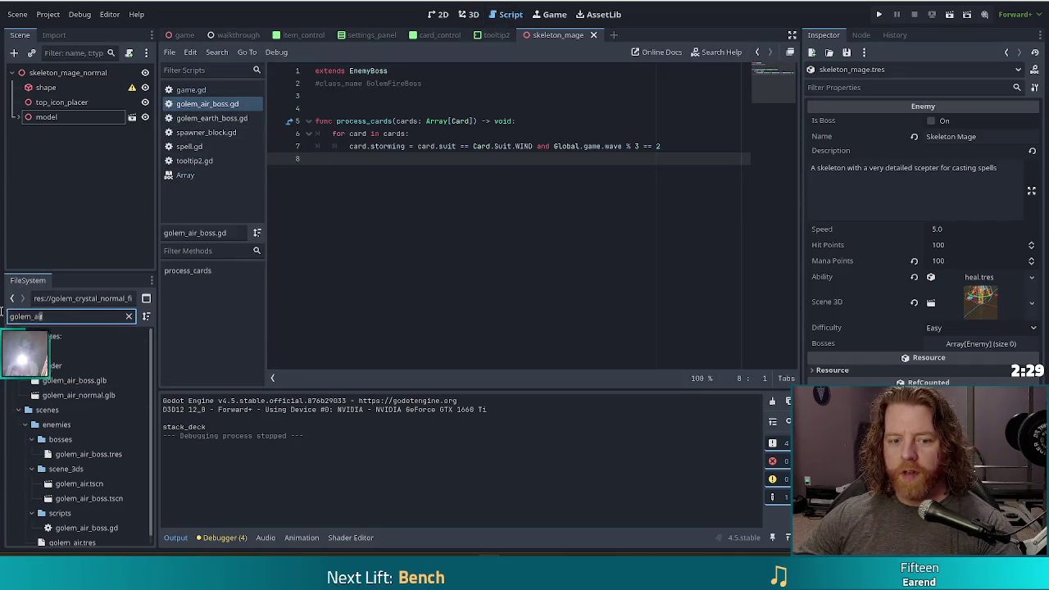
type("card")
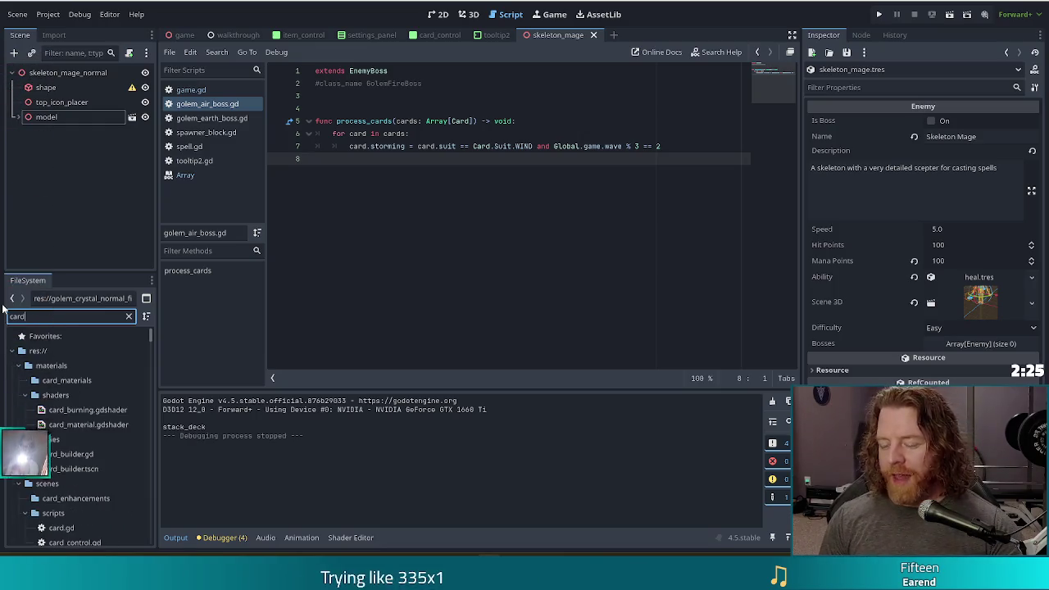
type("_")
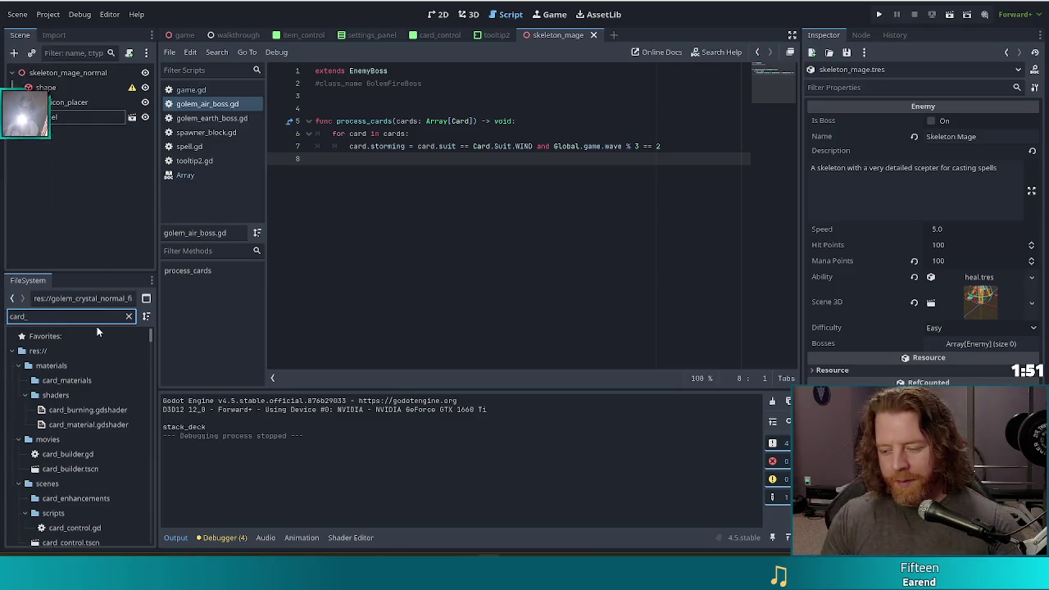
type("control")
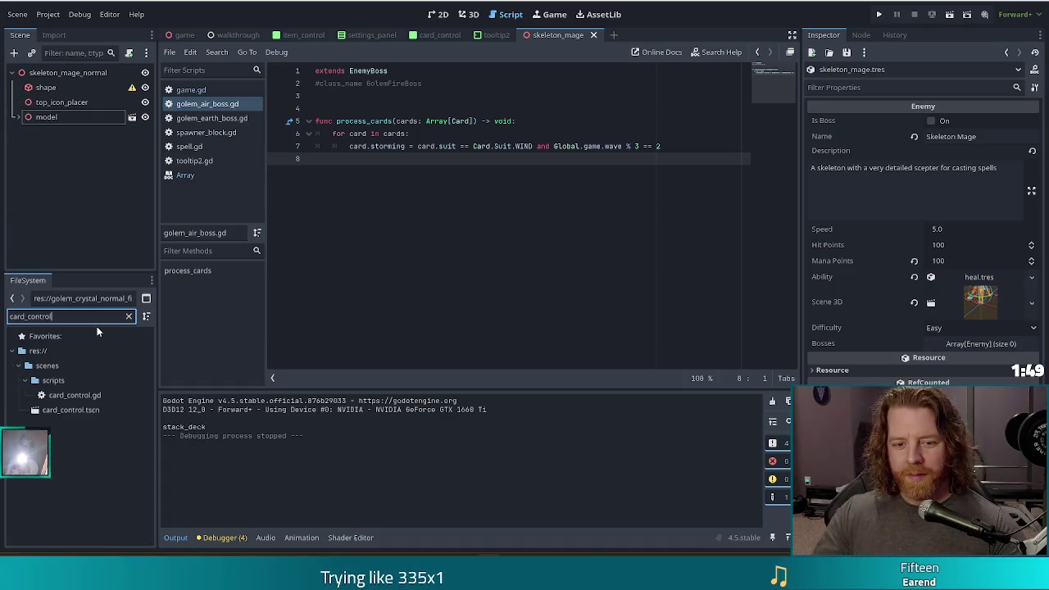
double_click(74, 395)
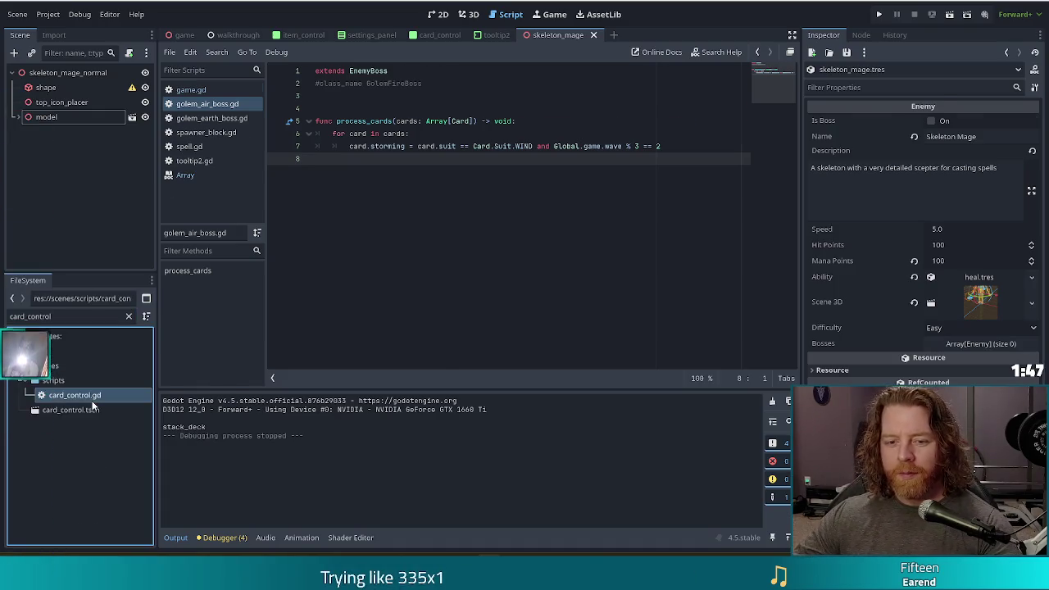
Step: Scroll card_control.gd down to the signal connection lines 47–51 in _ready
left_click(576, 243)
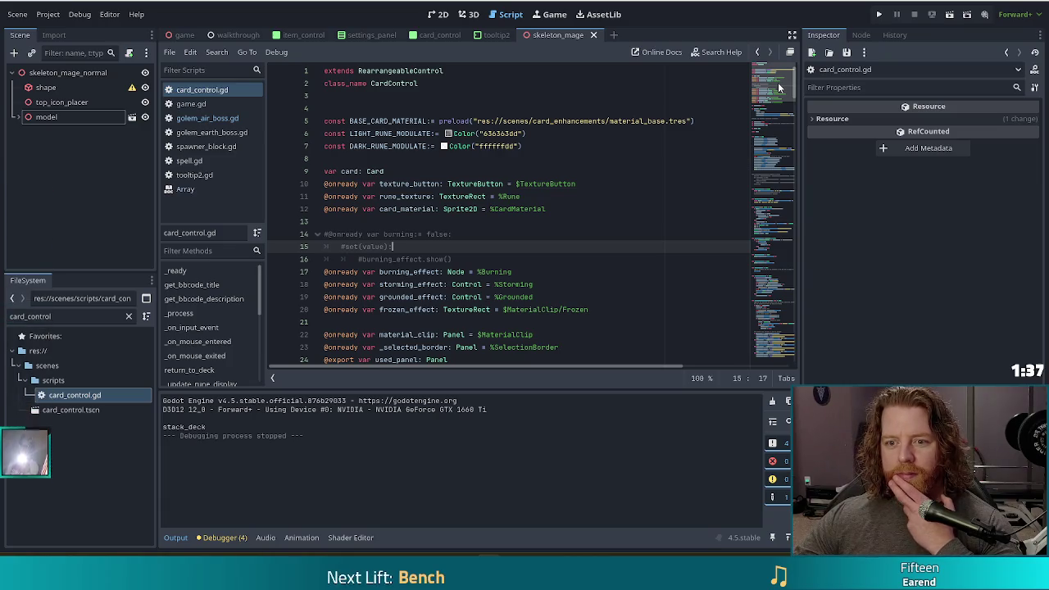
scroll(524, 245, "down", 5)
left_click(410, 238)
scroll(373, 256, "down", 3)
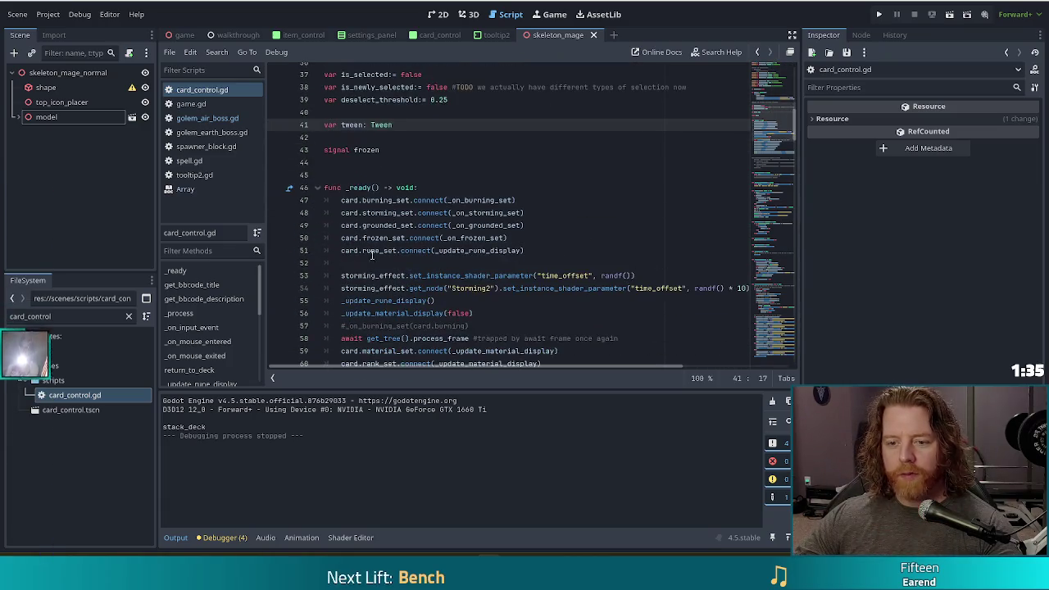
left_click(529, 251)
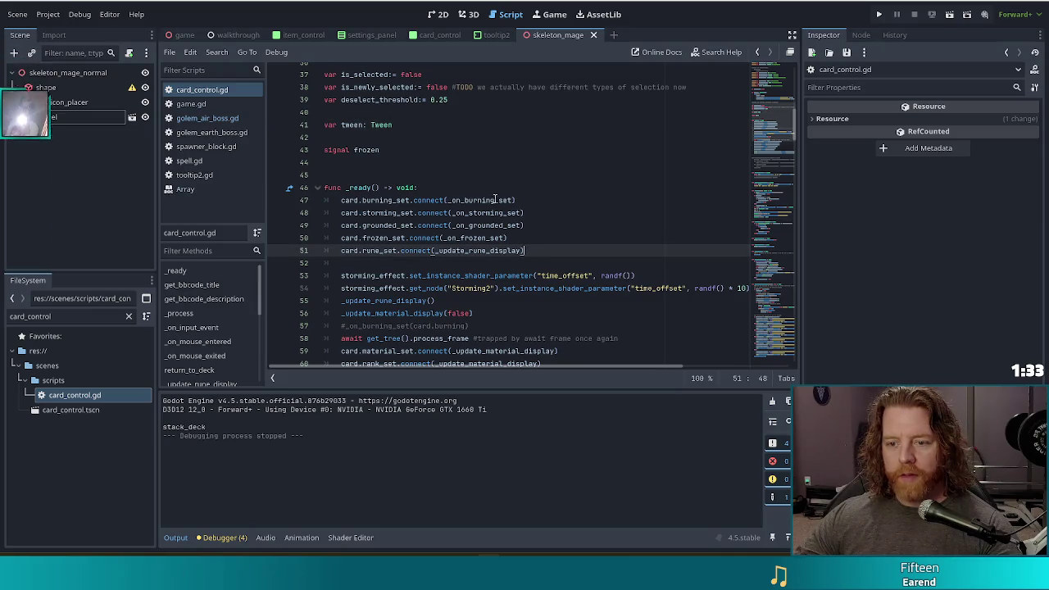
left_click_drag(495, 199, 528, 250)
left_click(530, 254)
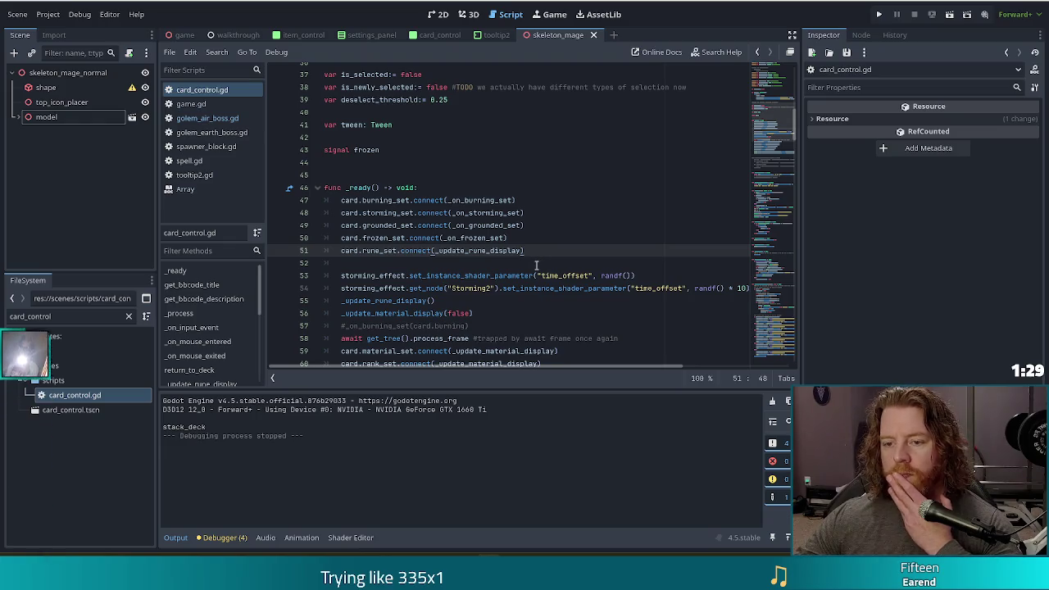
Step: Jump from the burning_set connection to the _on_burning_set handler, review it and return
left_click(485, 202)
left_click(475, 203, "ctrl")
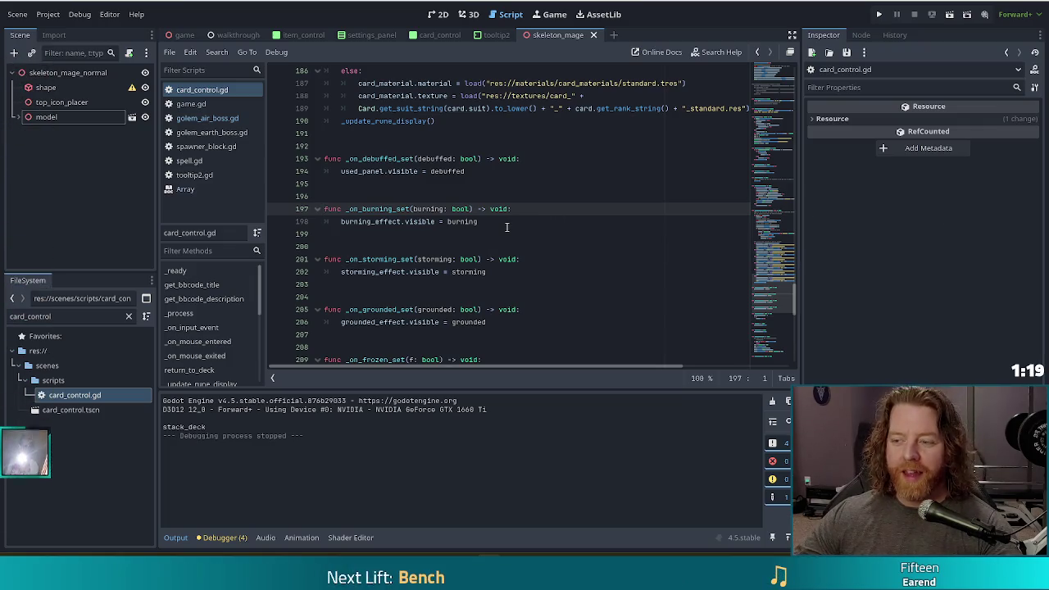
key("alt+Left")
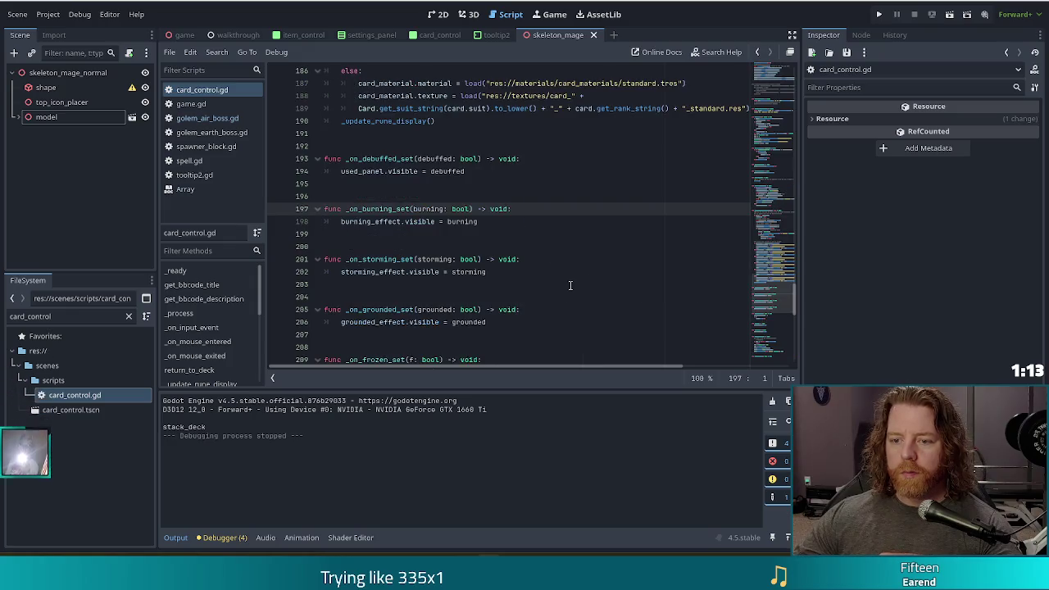
left_click(507, 224)
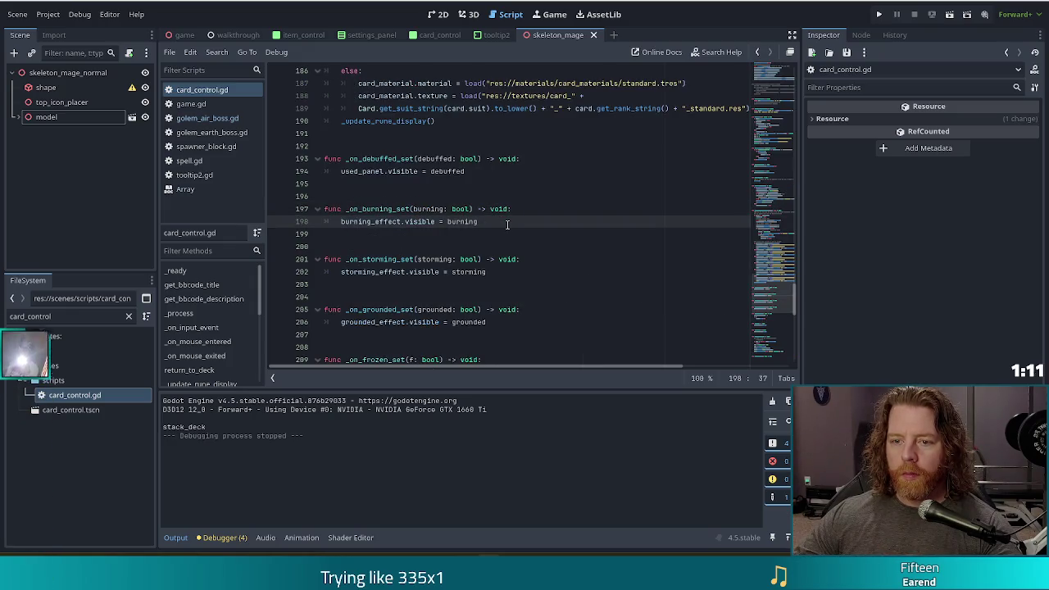
left_click(474, 171)
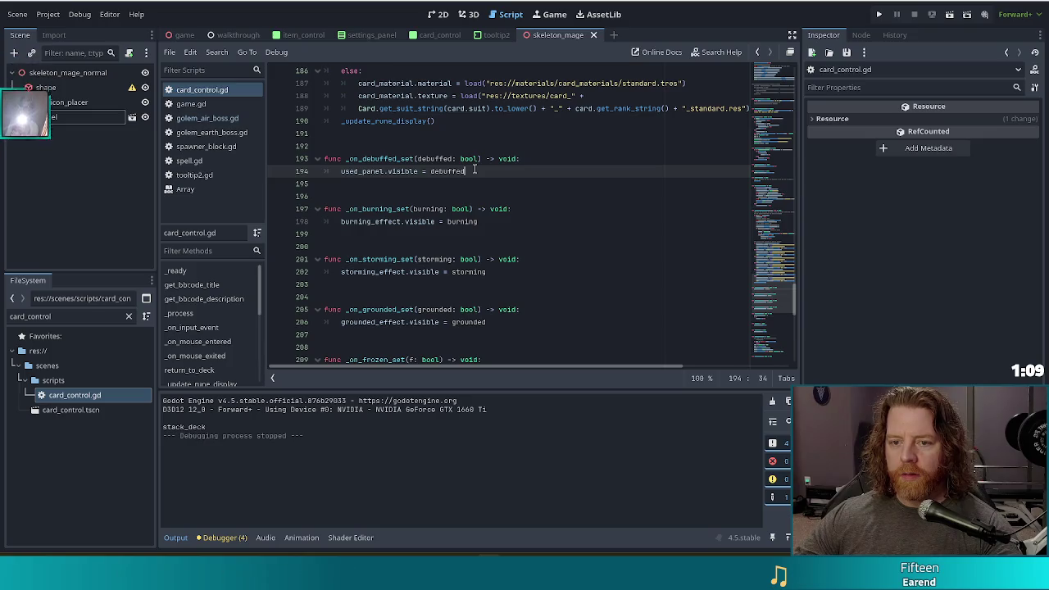
scroll(533, 226, "up", 3)
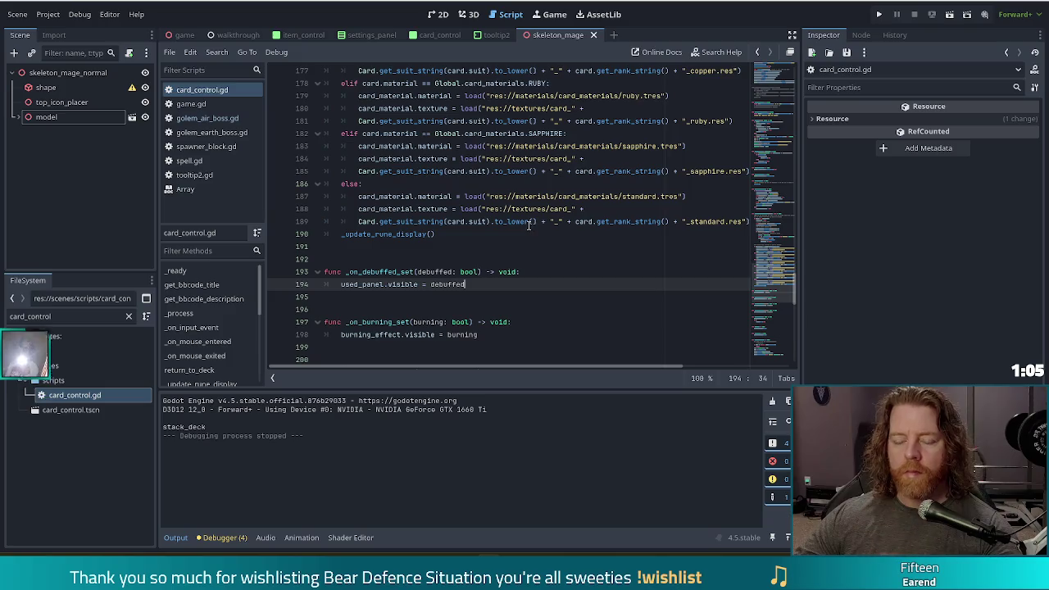
scroll(528, 226, "up", 20)
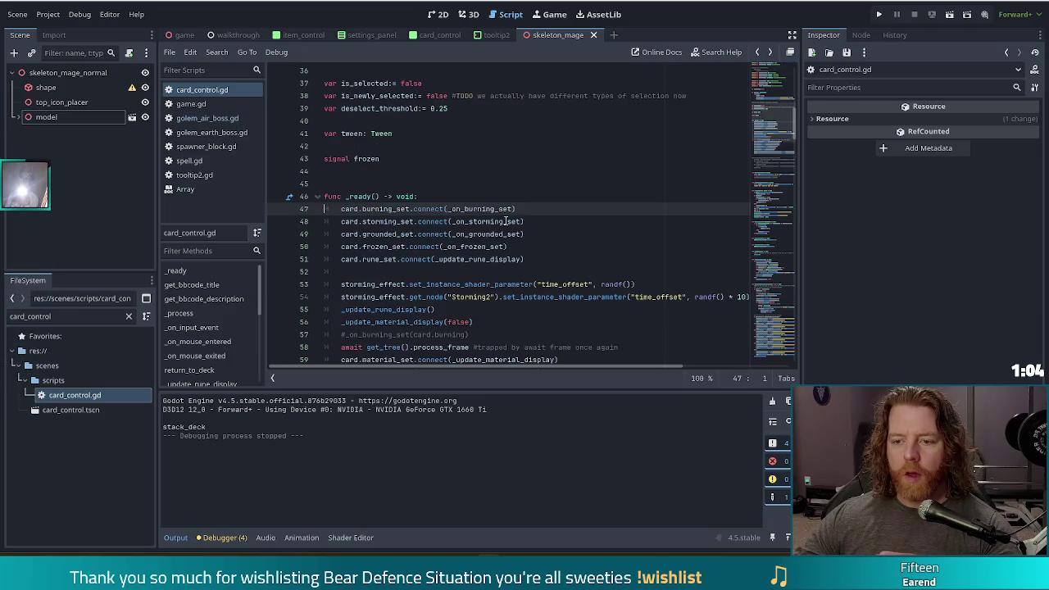
Step: Insert a blank line after line 51, below the signal connections
left_click(548, 260)
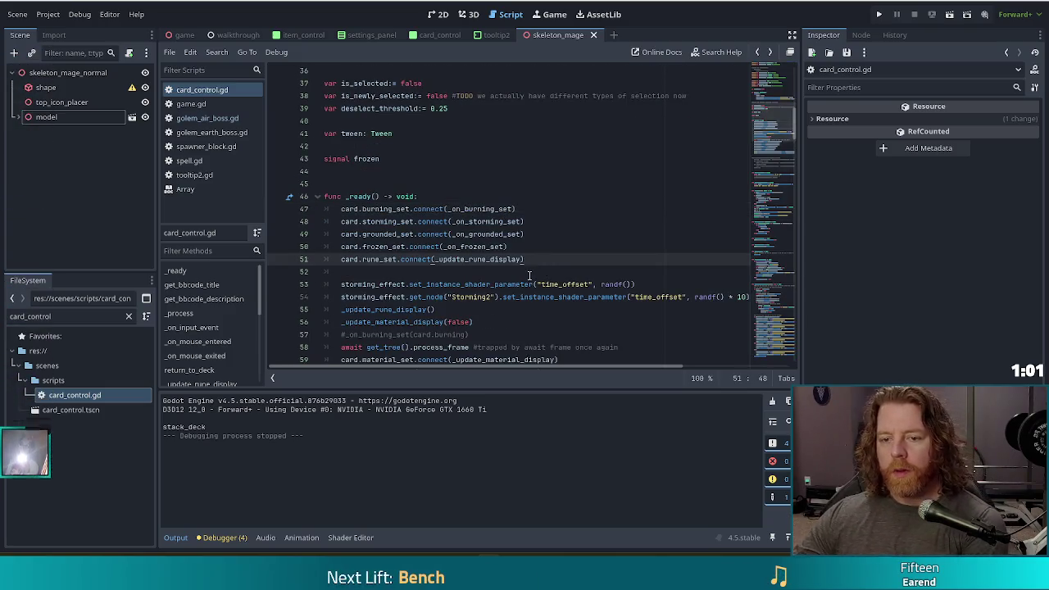
left_click(342, 210)
left_click(549, 259)
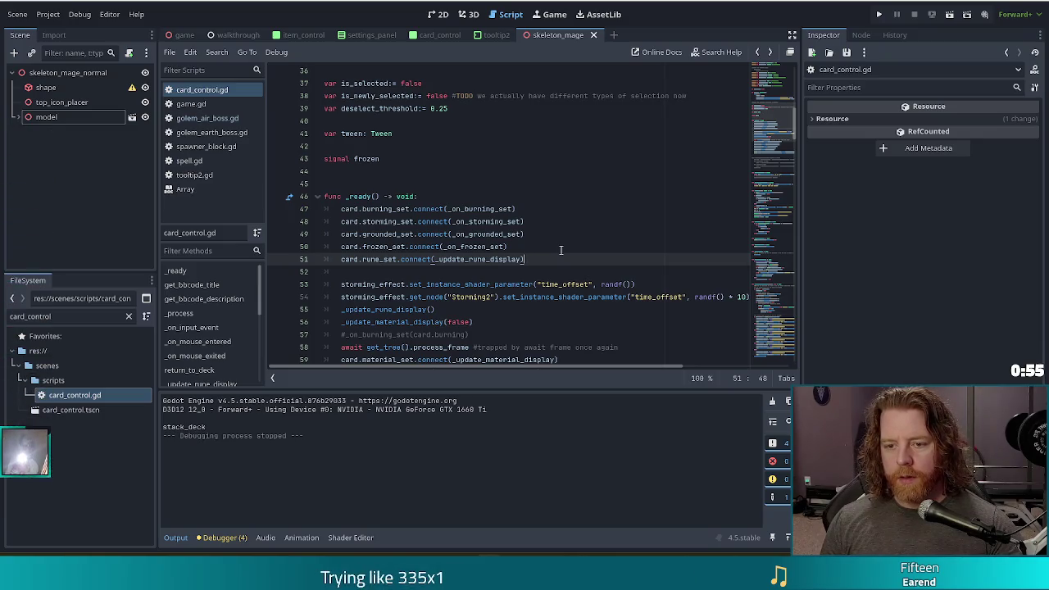
key("Return")
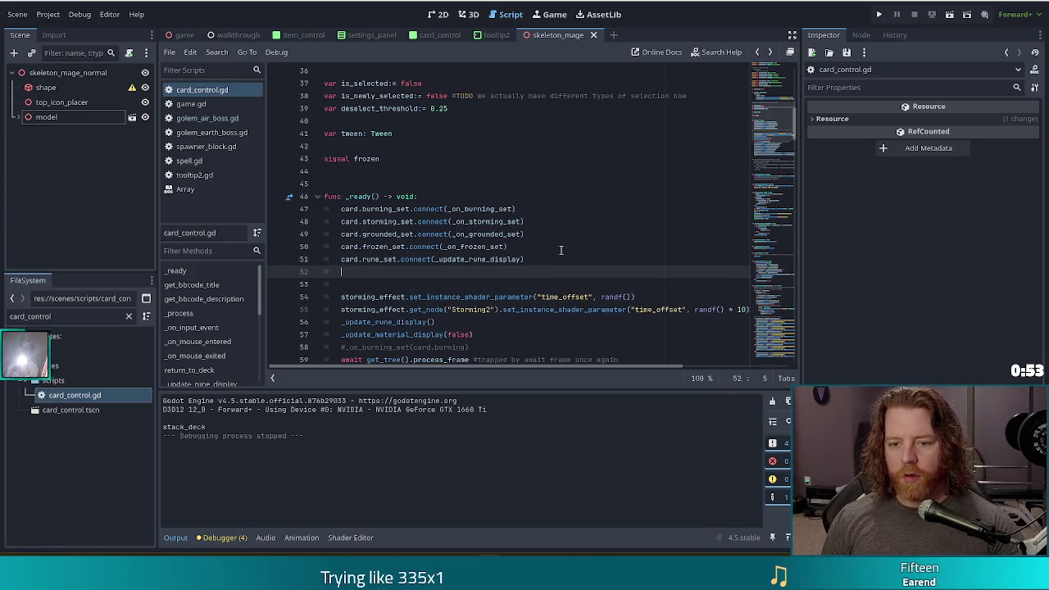
Step: Add an _on_burning_set(card.burning) call in _ready and duplicate it twice
key("Return")
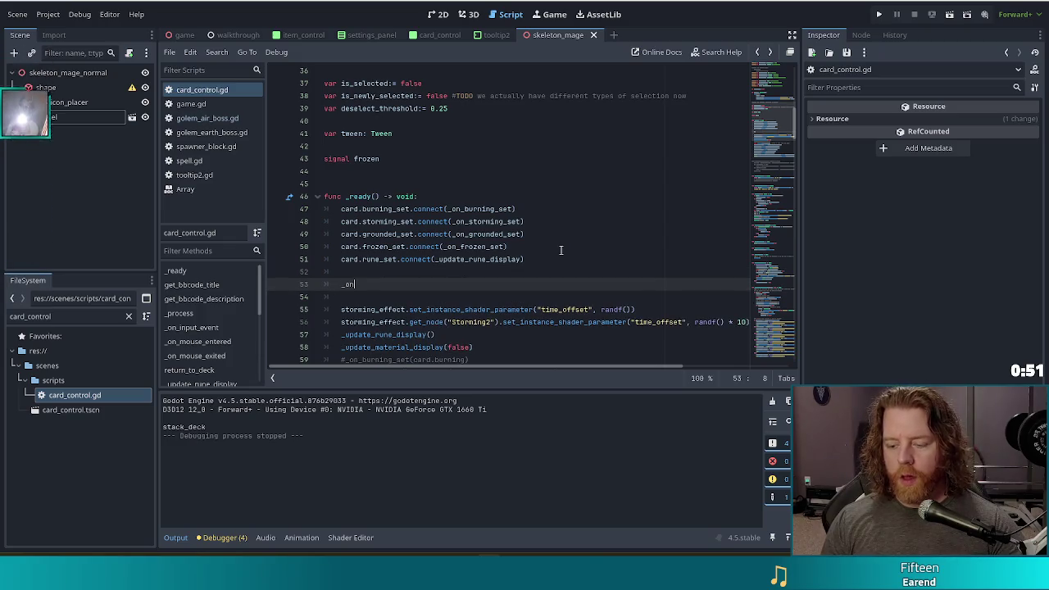
type("_on")
key("Return")
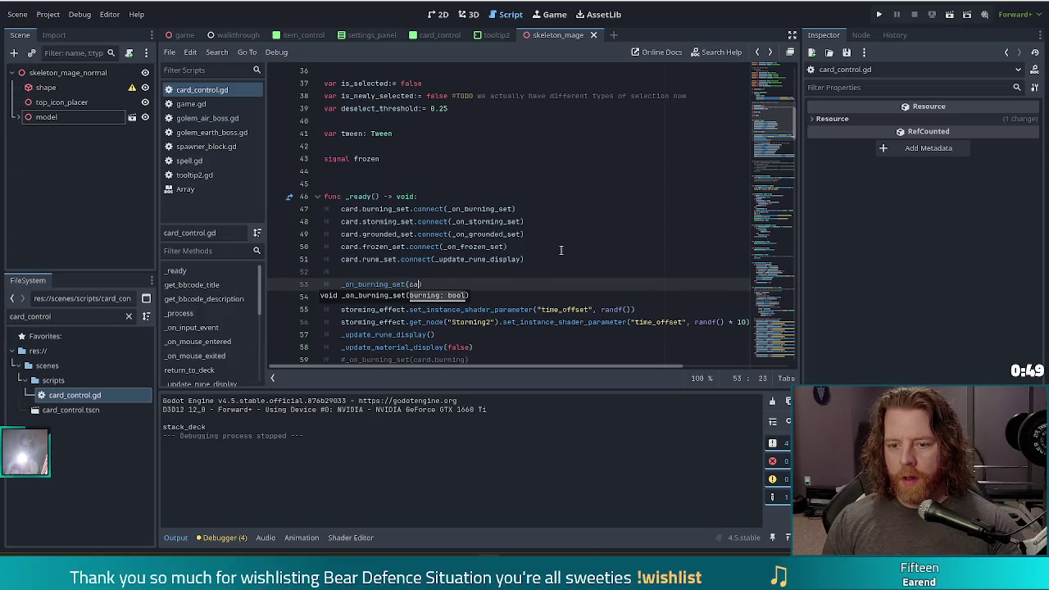
type("bu")
key("Return")
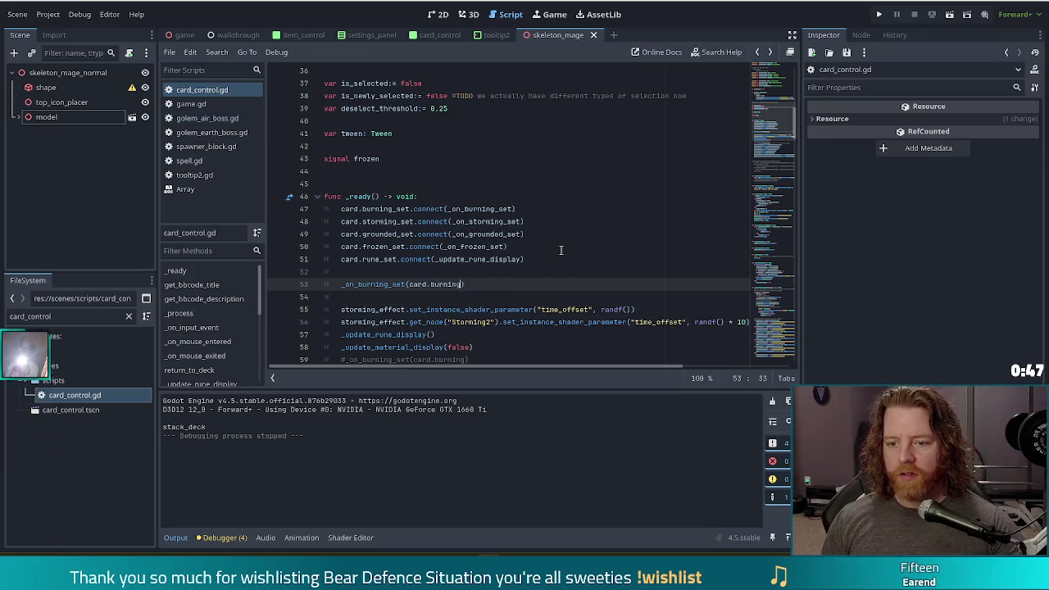
key("ctrl+shift+d")
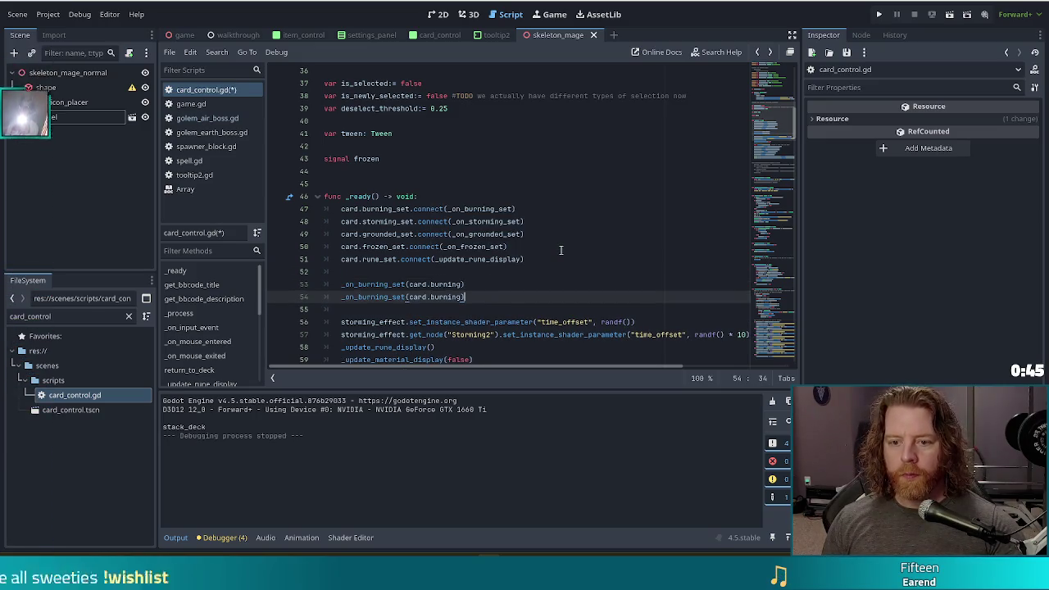
key("ctrl+shift+d")
key("ctrl+shift+d")
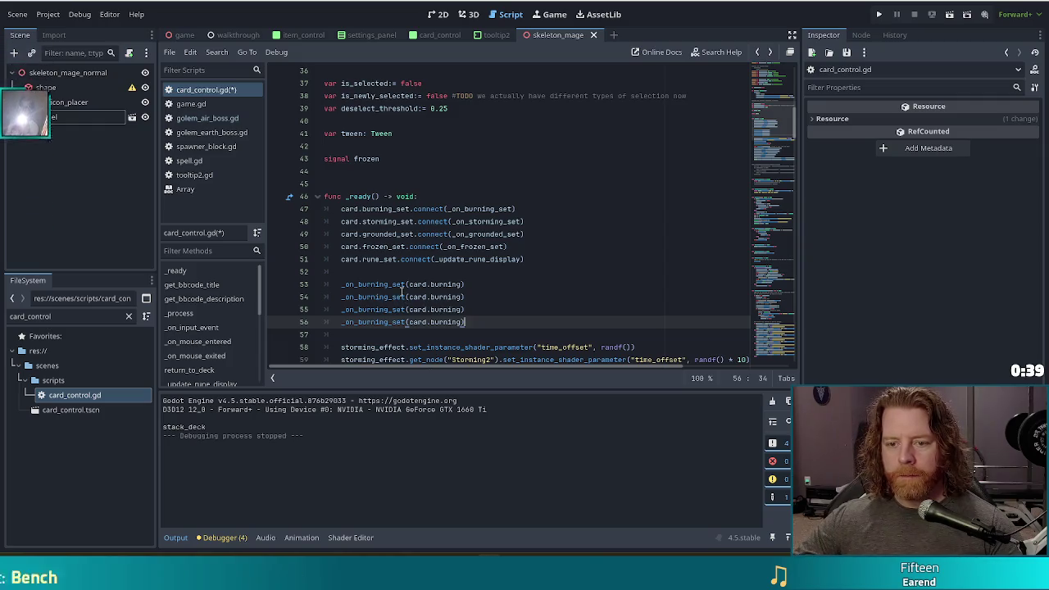
Step: Turn the copies into _on_grounded_set(card.grounded) and _on_frozen_set(card.frozen)
double_click(443, 297)
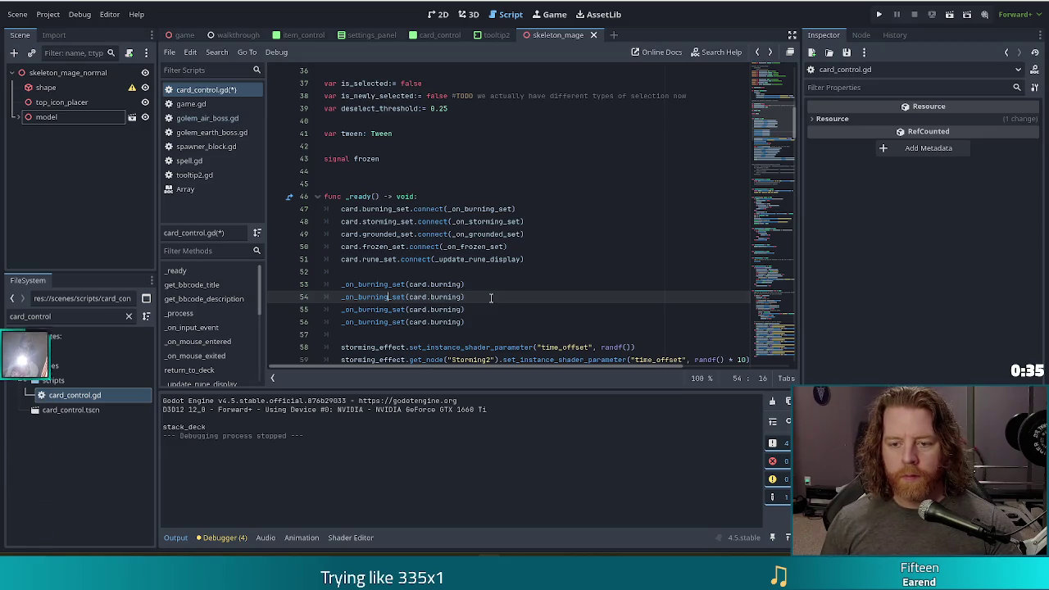
key("BackSpace")
key("BackSpace")
key("BackSpace")
type("grounded_set(card.")
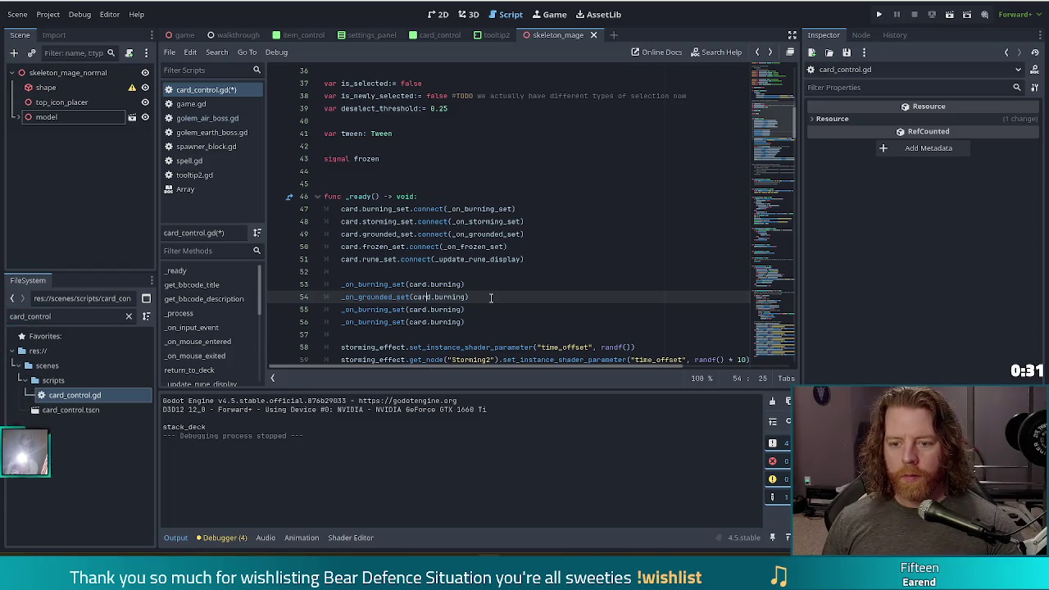
type("grounded")
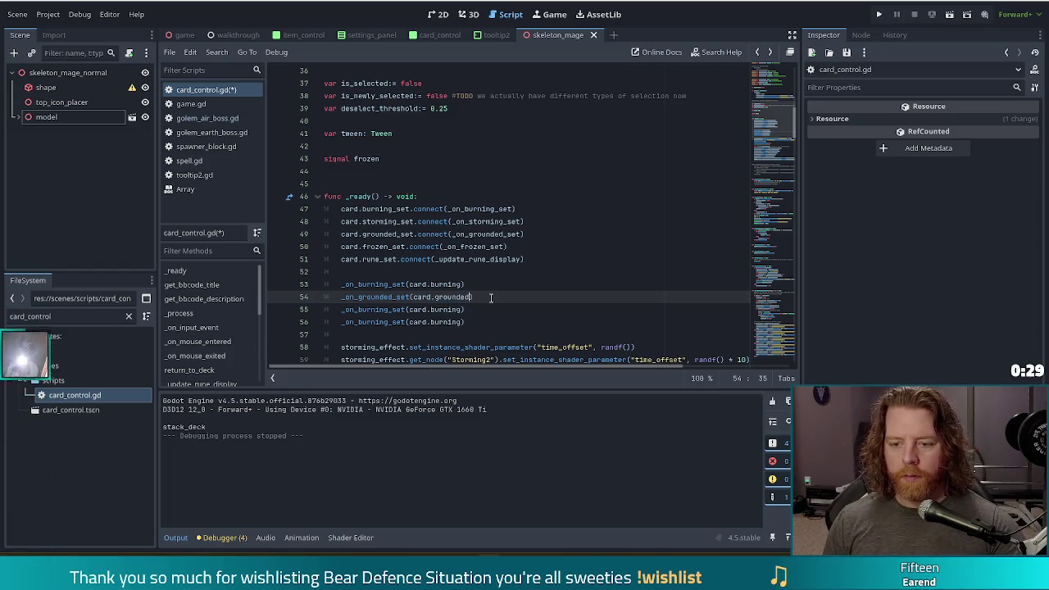
key("Down")
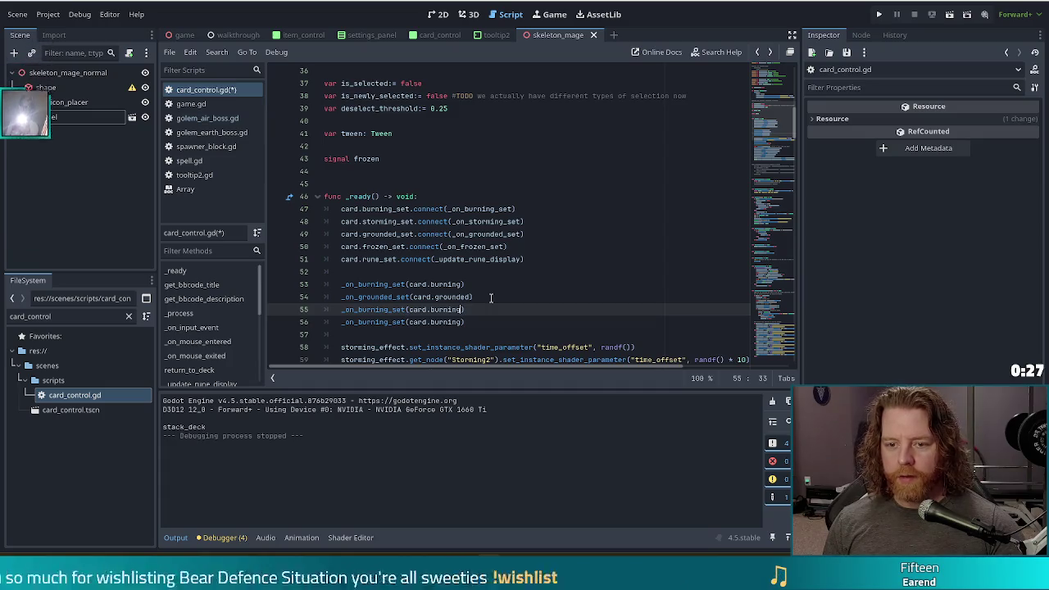
key("ctrl+shift+Left")
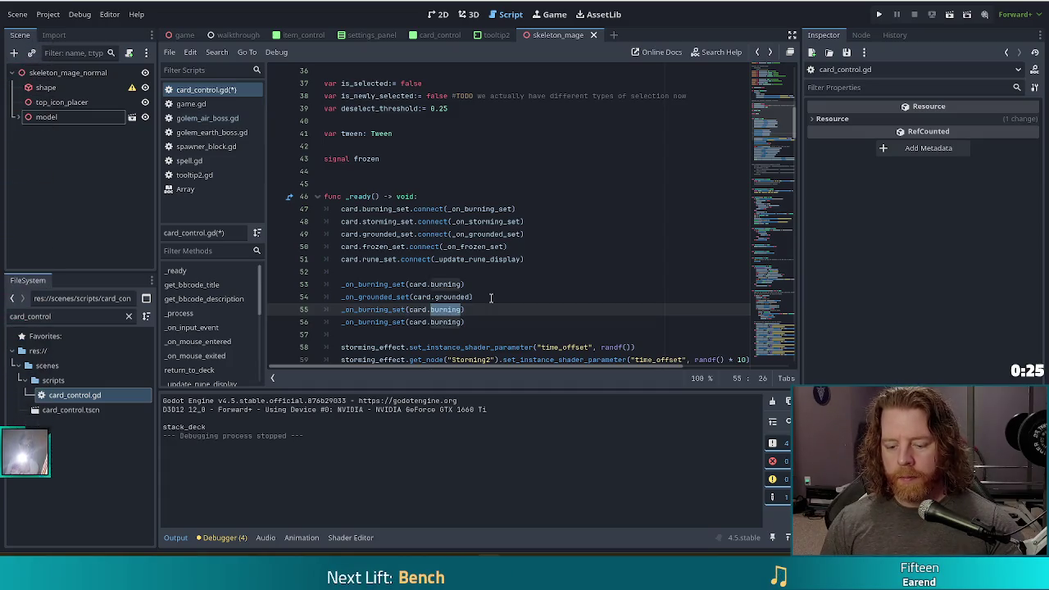
type("fro")
key("Return")
key("ctrl+Left")
key("ctrl+Left")
key("ctrl+Left")
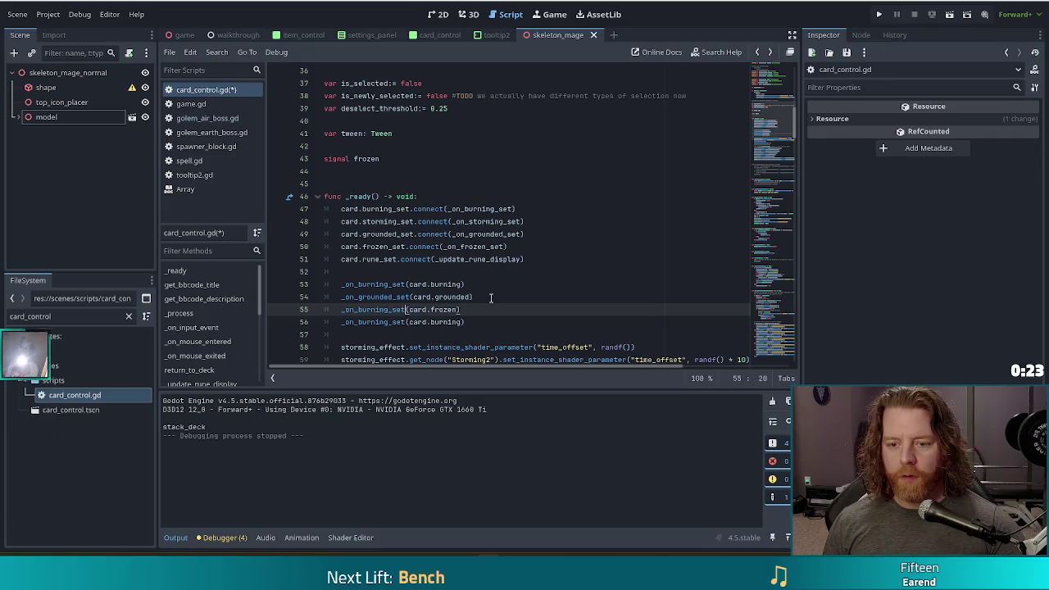
key("BackSpace")
key("BackSpace")
key("BackSpace")
type("frozen")
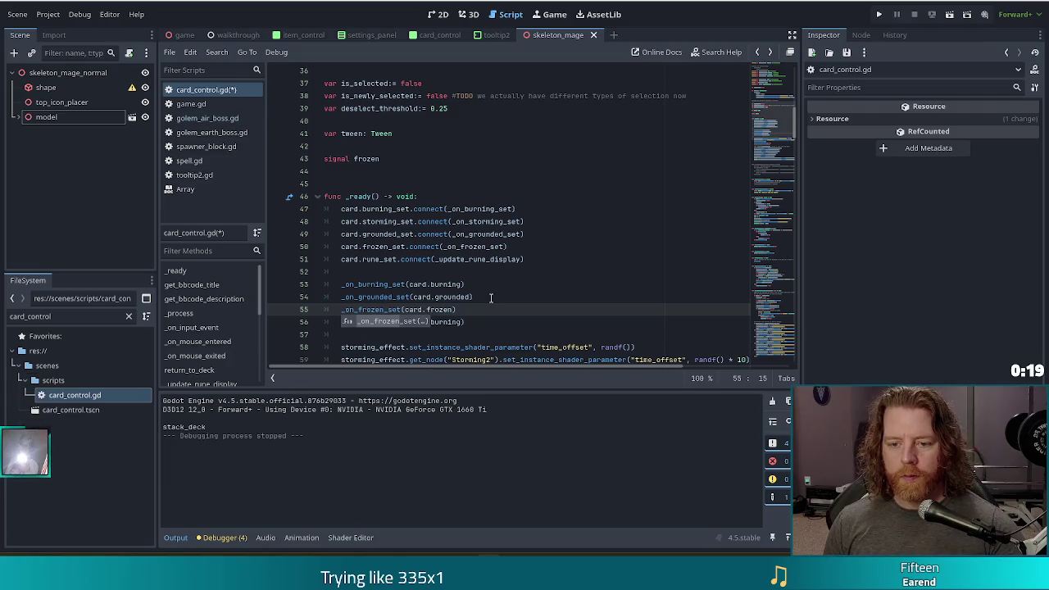
Step: Change the last call to _on_storming_set(card.storming) and save the script
key("Down")
key("BackSpace")
key("BackSpace")
key("BackSpace")
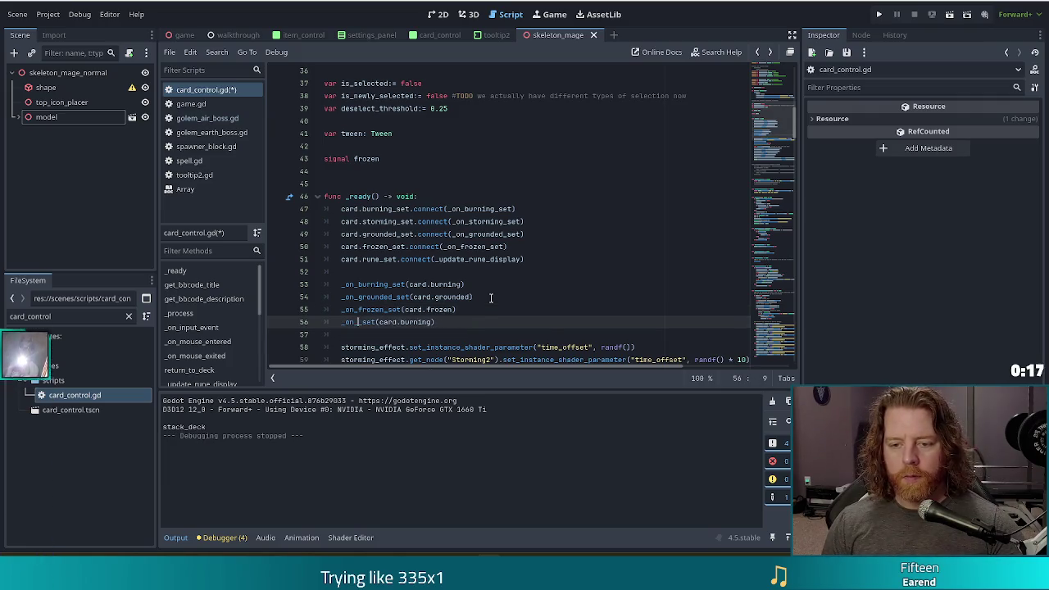
type("storming")
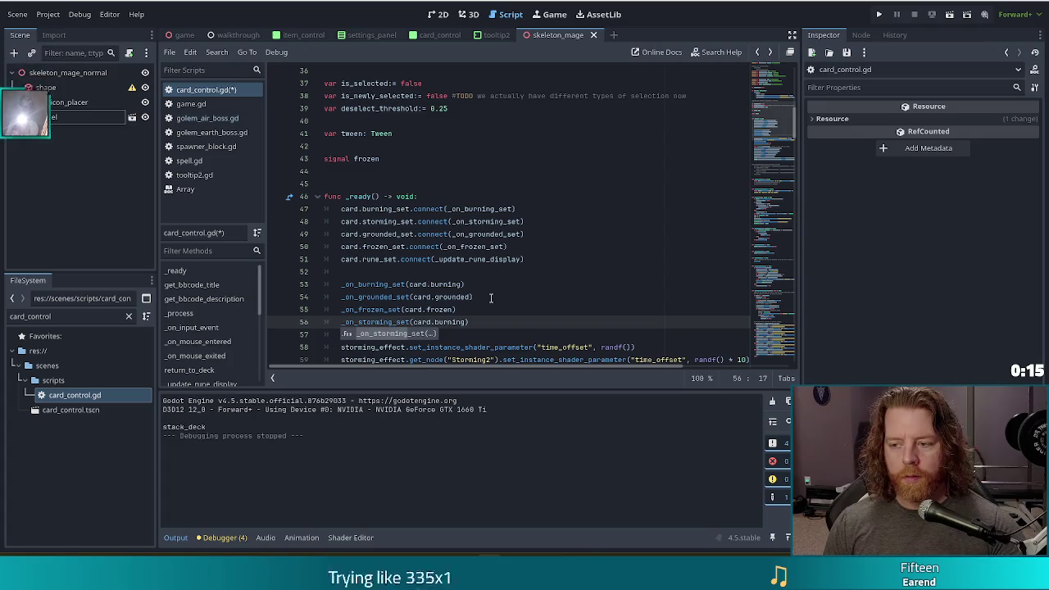
key("End")
key("Left")
key("ctrl+BackSpace")
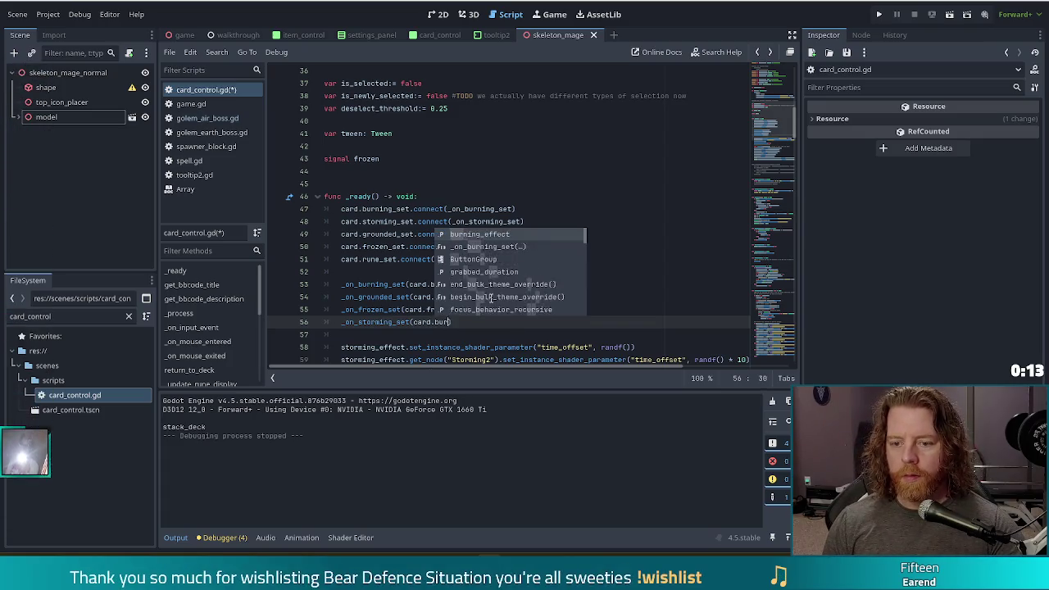
type("storming")
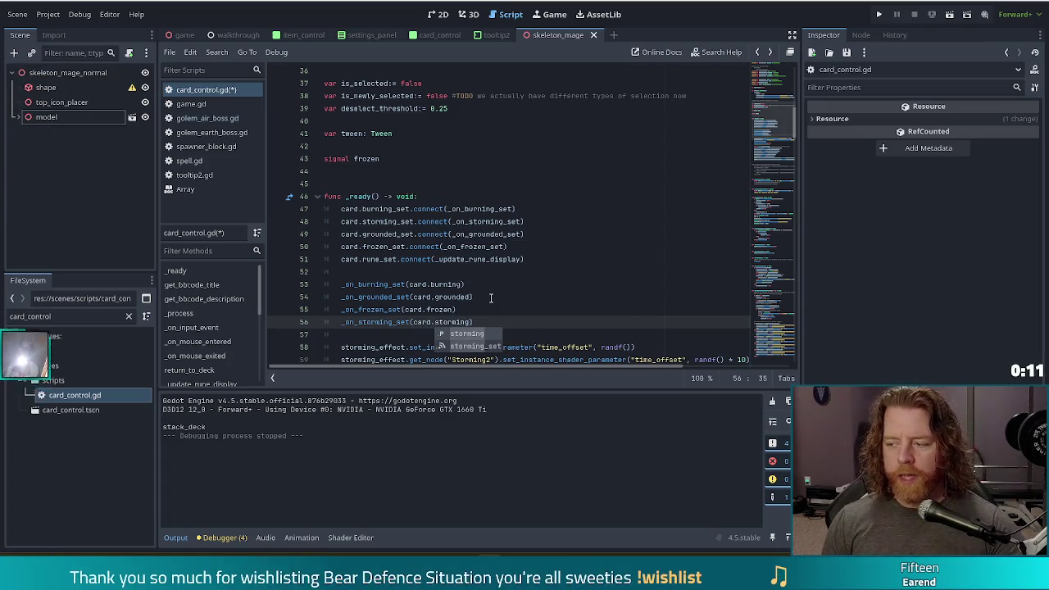
key("ctrl+s")
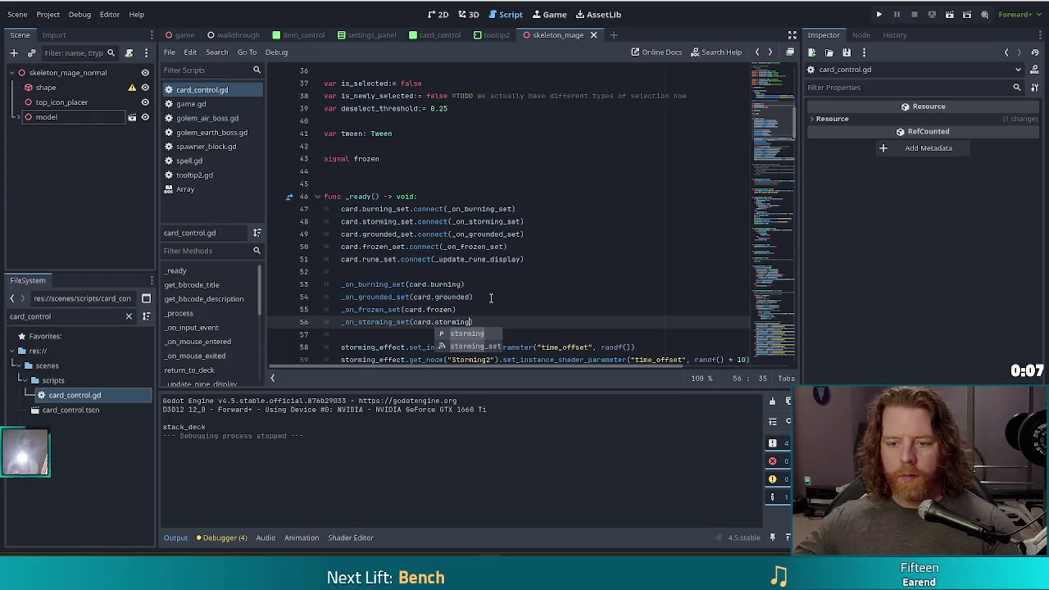
left_click(435, 309)
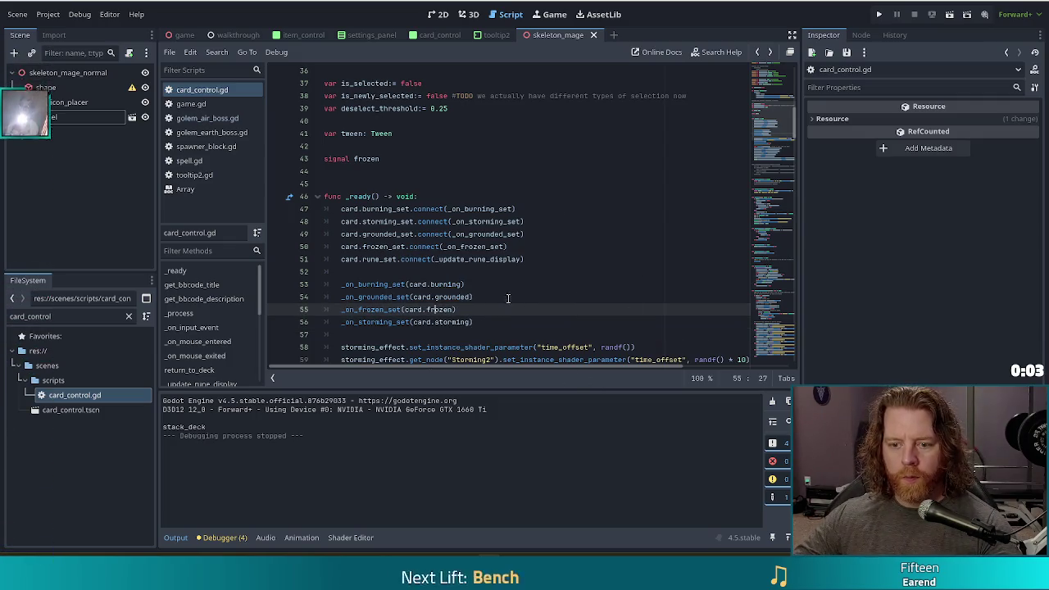
Step: Select and cut the two storming_effect shader-parameter lines
scroll(610, 297, "down", 2)
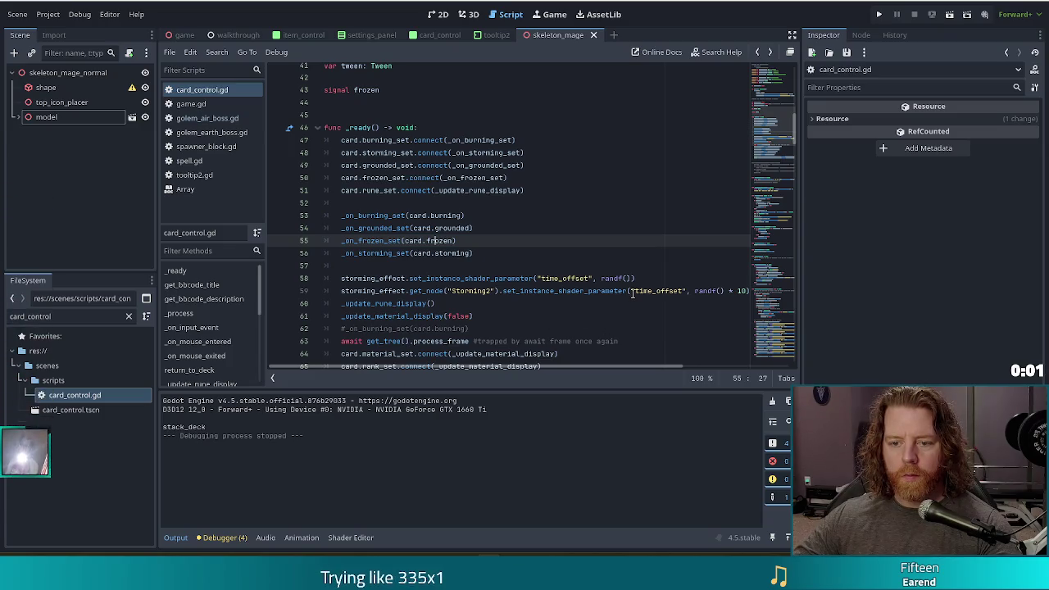
scroll(633, 292, "down", 2)
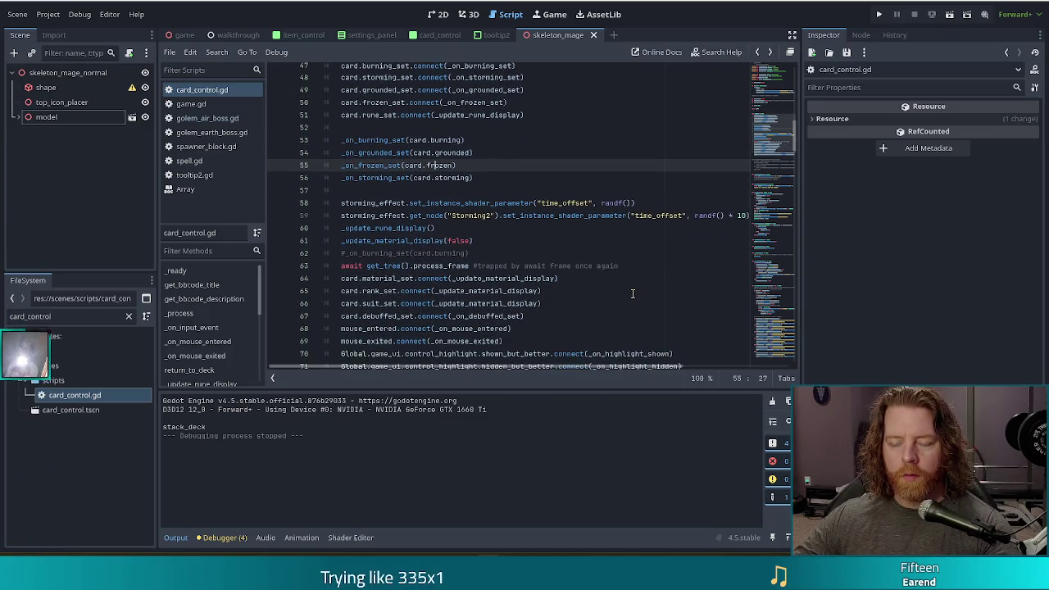
left_click(414, 203)
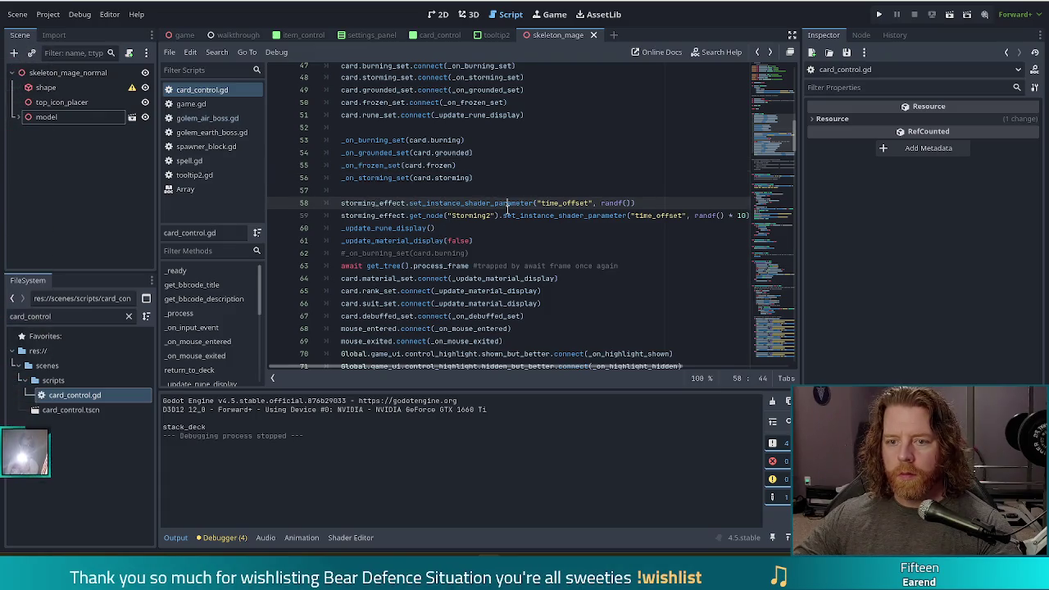
mouse_move(507, 209)
left_click(414, 181)
left_click(360, 203)
left_click(344, 228)
key("Return")
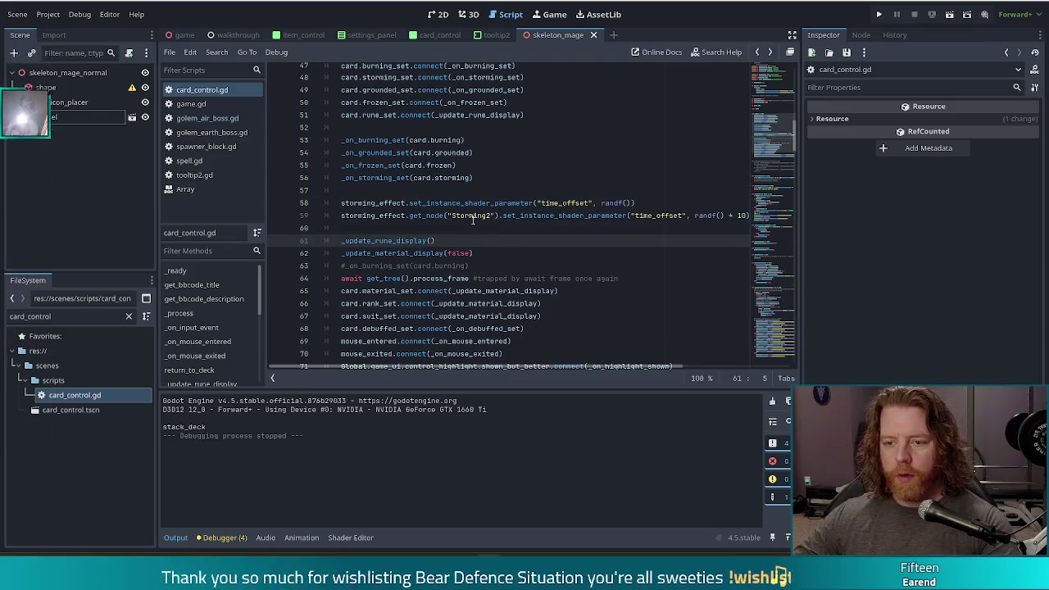
left_click(464, 216)
key("End")
key("shift+Up")
key("shift+Up")
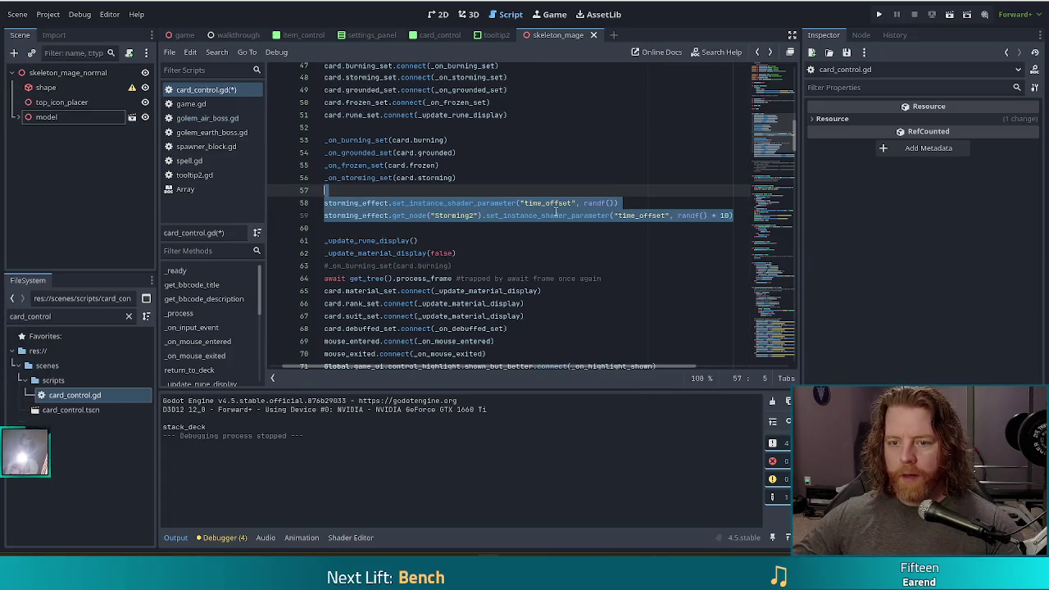
key("ctrl+x")
Step: Paste them after the storming_set connection, delete the leftover blank line, save, and run the game
scroll(468, 115, "up", 1)
left_click(523, 113)
key("ctrl+v")
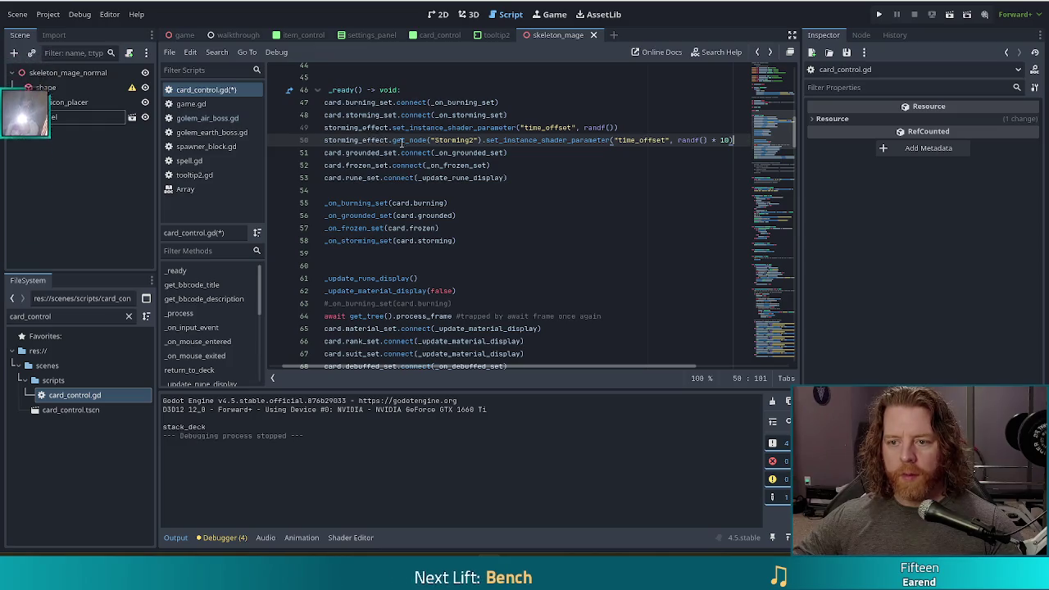
left_click(385, 253)
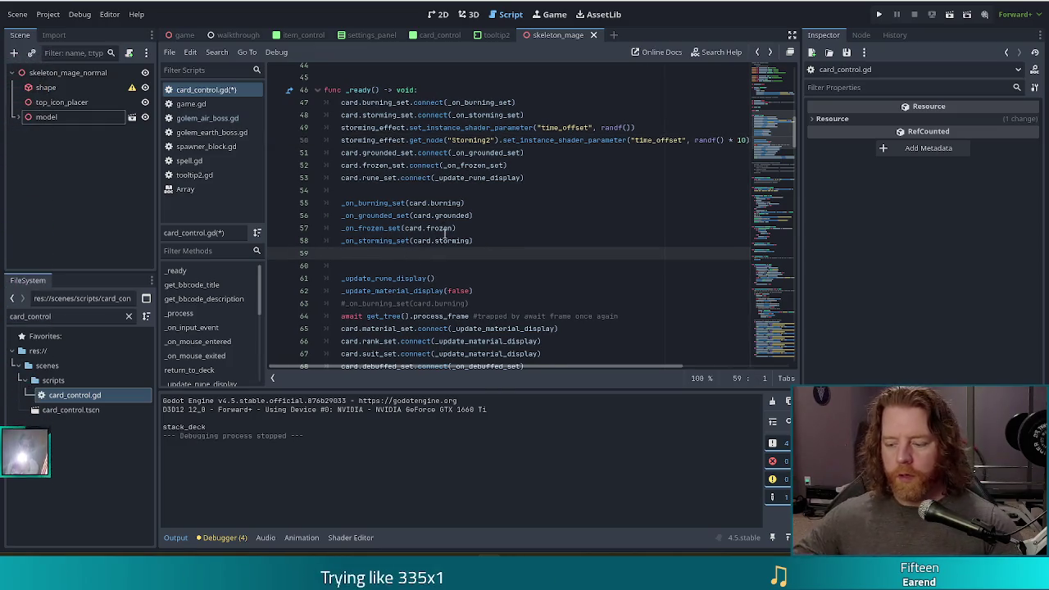
key("BackSpace")
key("ctrl+s")
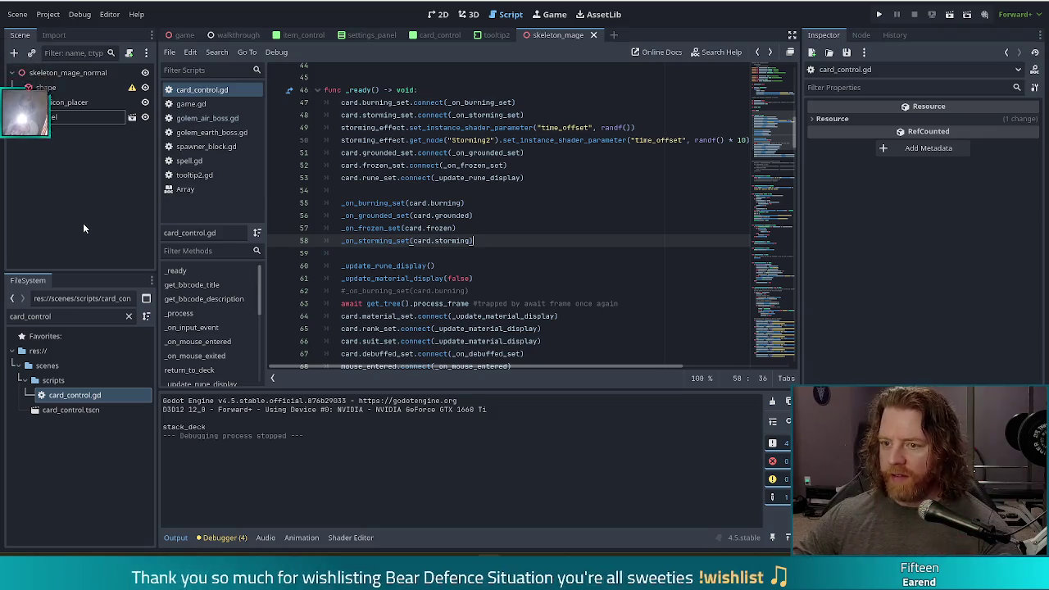
left_click(881, 16)
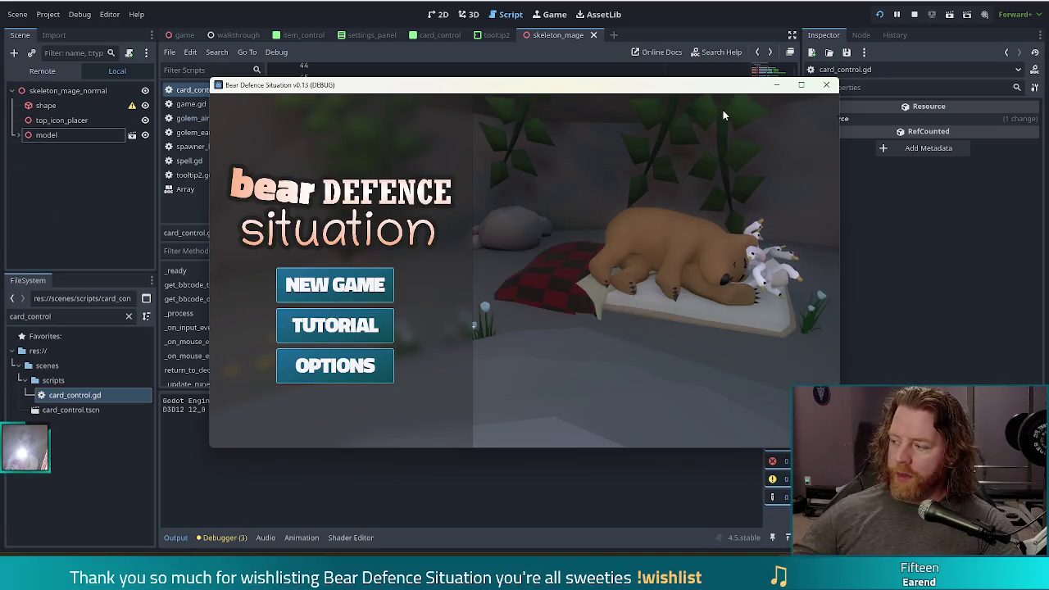
Step: Start a New Game from the title menu and nudge the game window
left_click(349, 292)
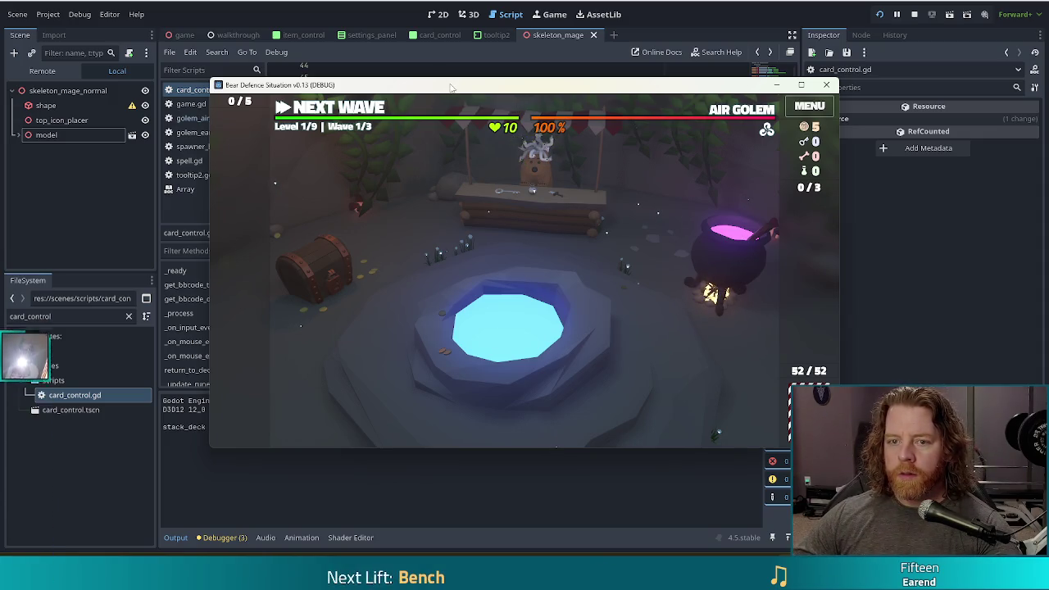
left_click_drag(407, 77, 409, 73)
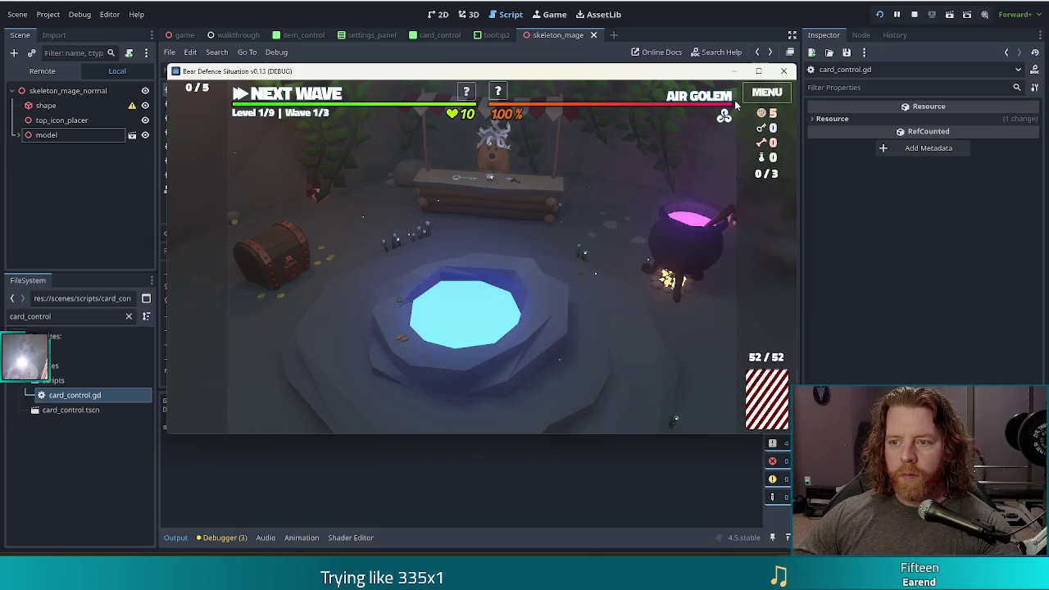
Step: Clear the wave-complete summaries and upgrade the Ballista Tower to level 2
left_click(320, 96)
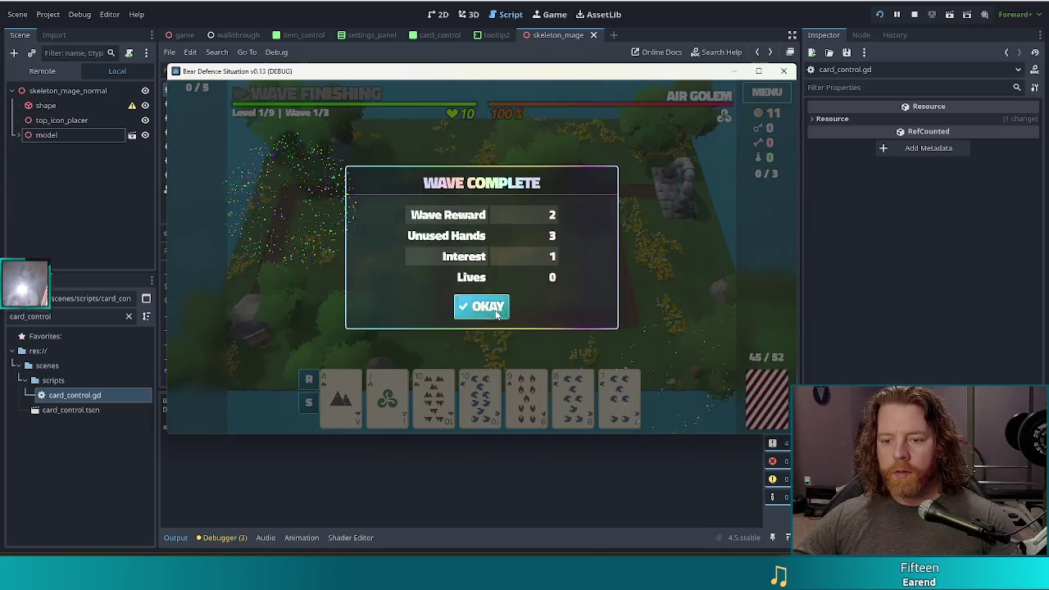
left_click(482, 306)
left_click(479, 300)
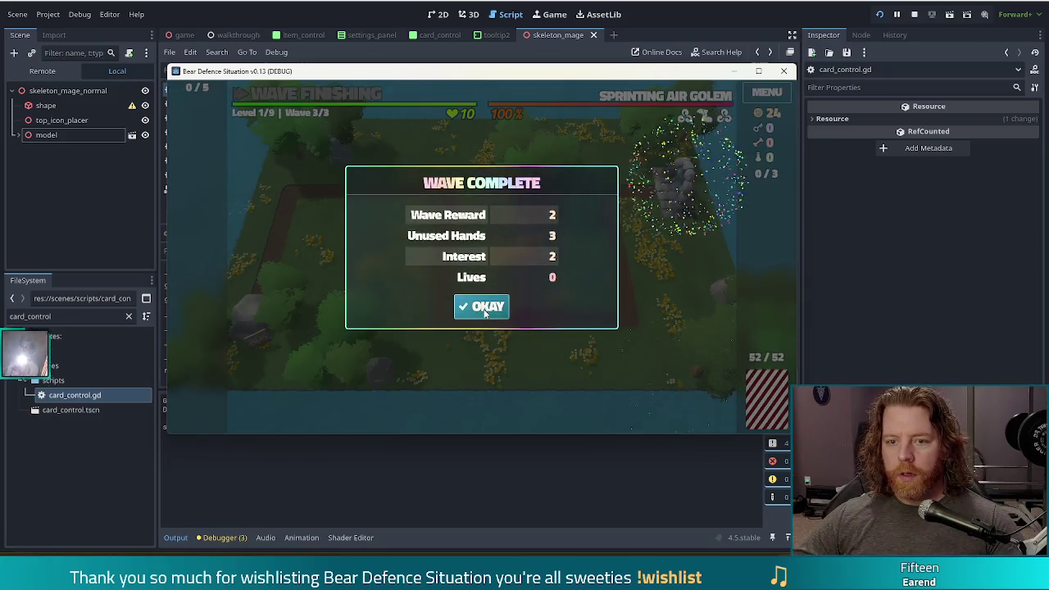
left_click(482, 307)
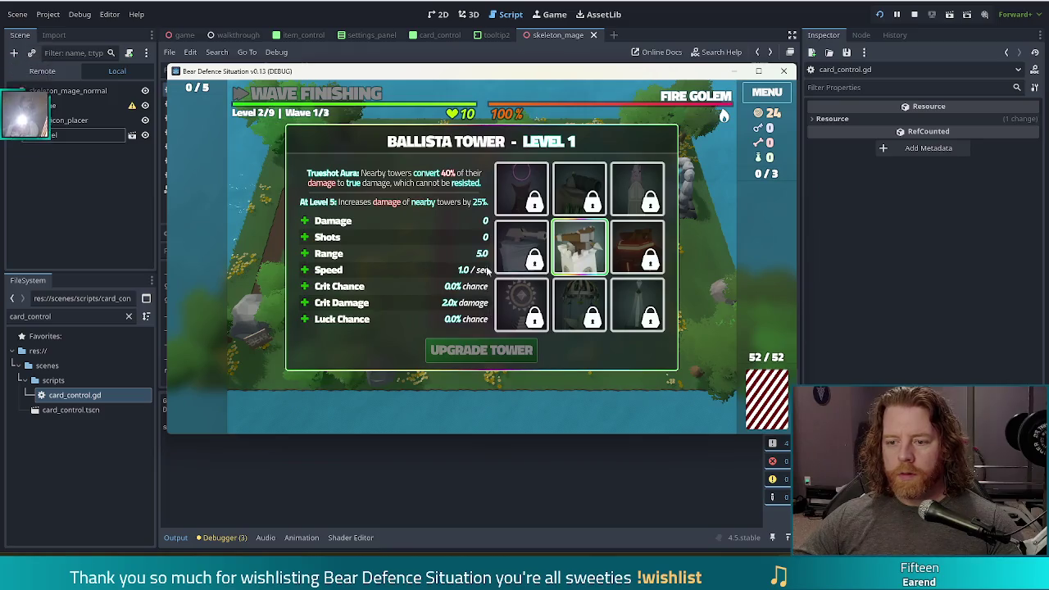
left_click(481, 350)
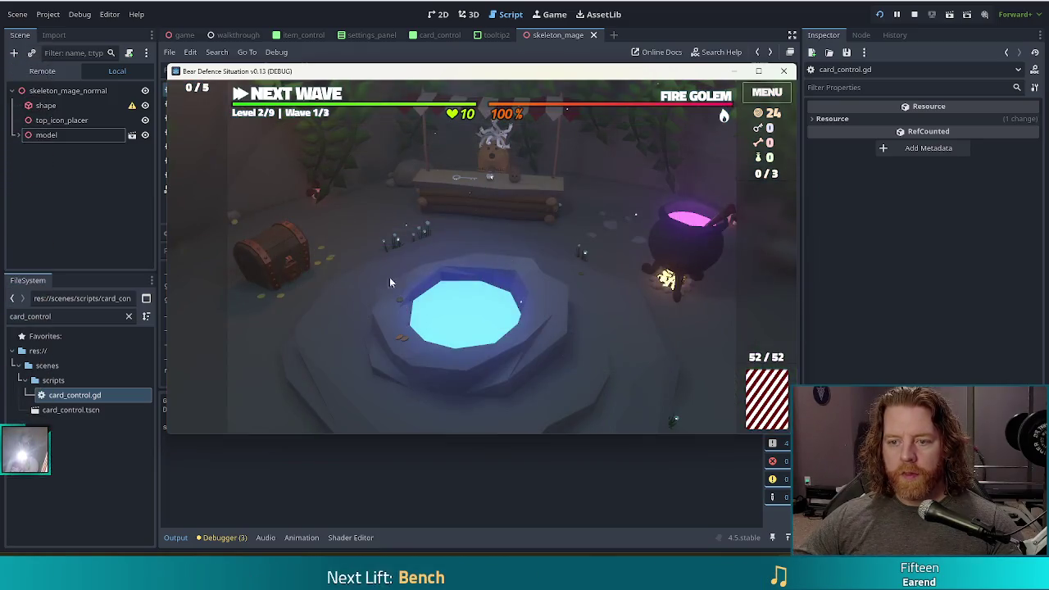
Step: Browse the list of cards in the deck
left_click(774, 397)
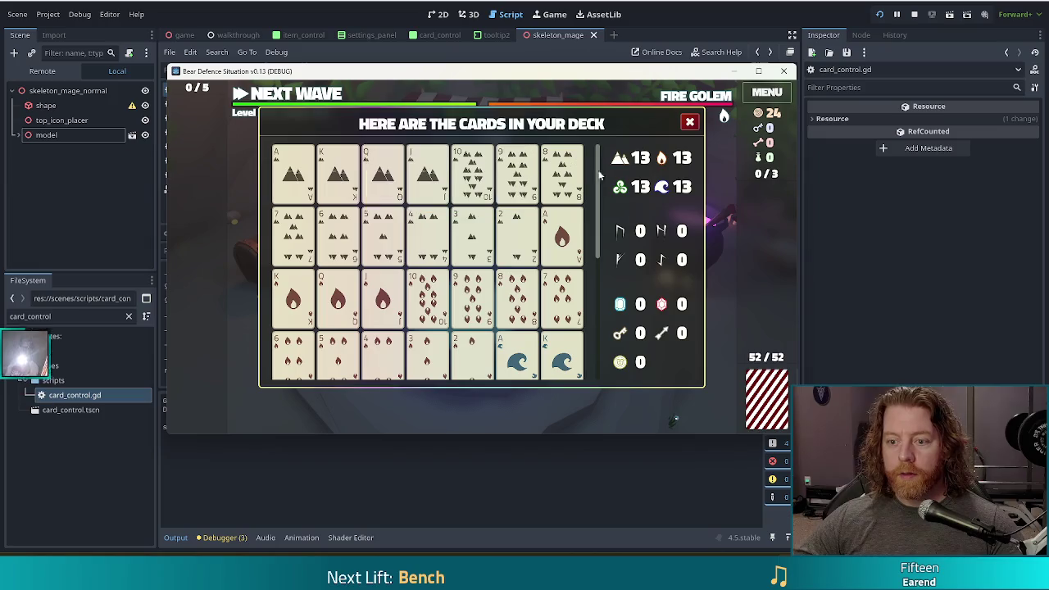
left_click_drag(601, 176, 597, 316)
mouse_move(288, 291)
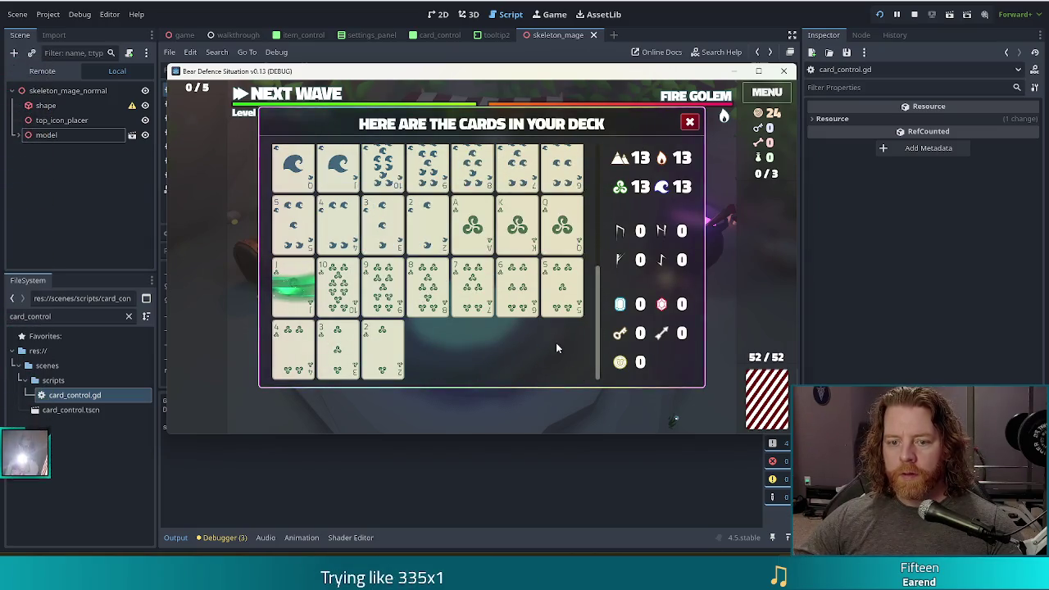
left_click(689, 122)
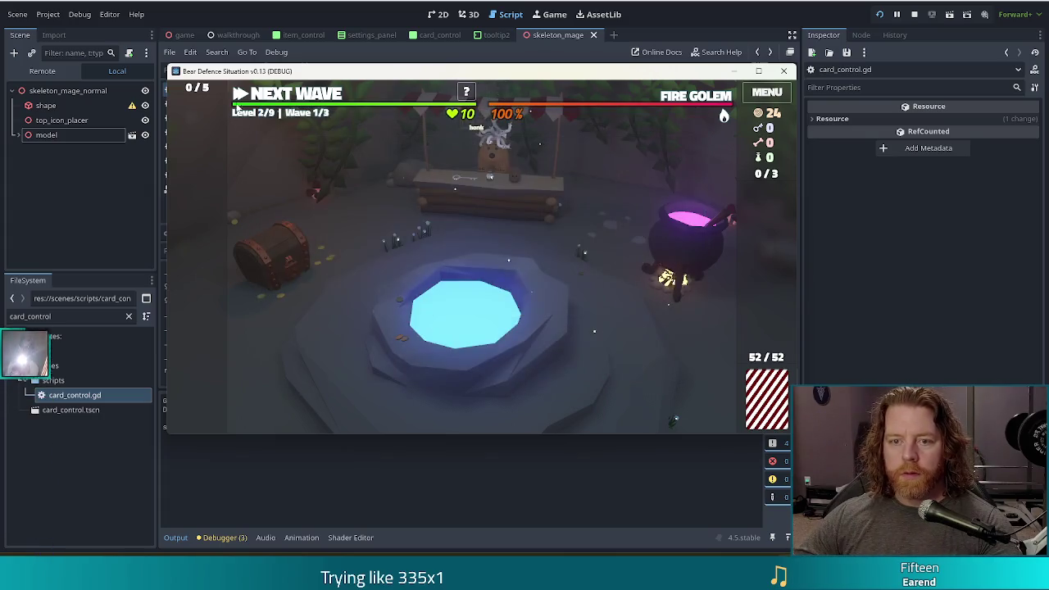
Step: On the level map, discard a pair of 4s and several further hands
left_click(303, 95)
left_click(619, 398)
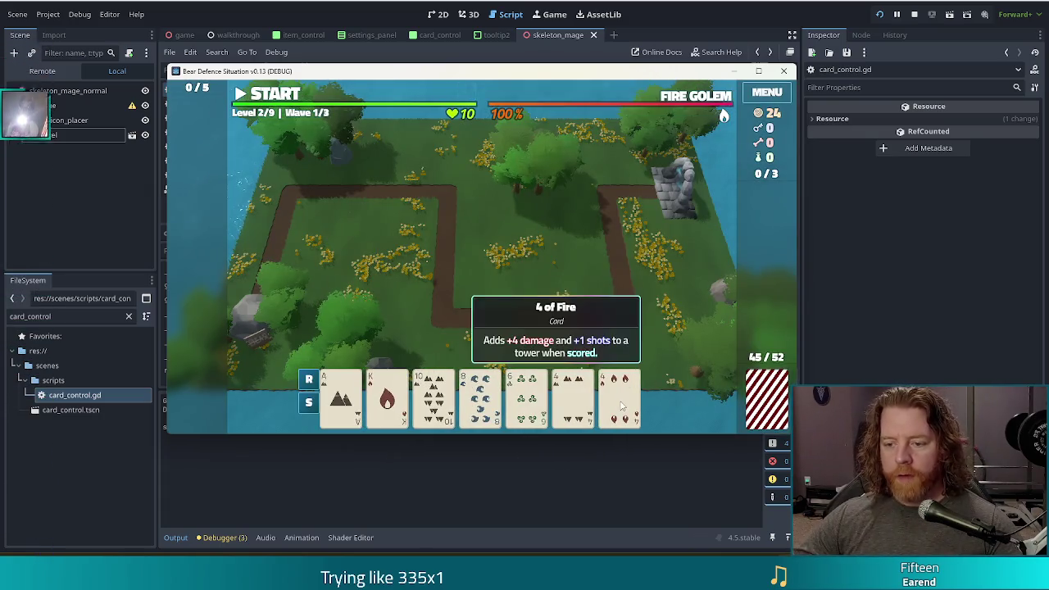
left_click(573, 397)
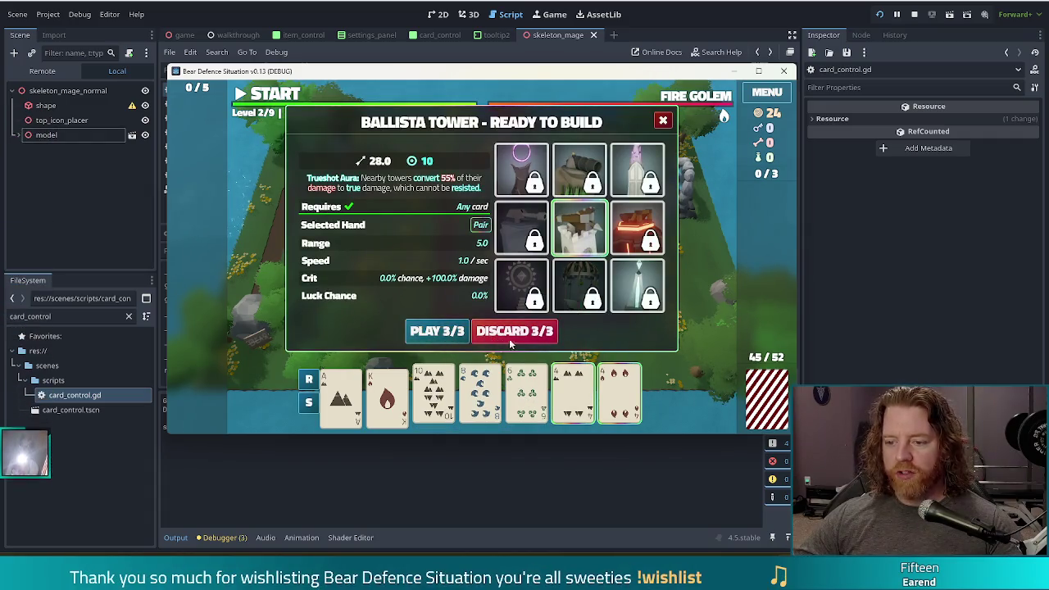
left_click(508, 338)
left_click(434, 397)
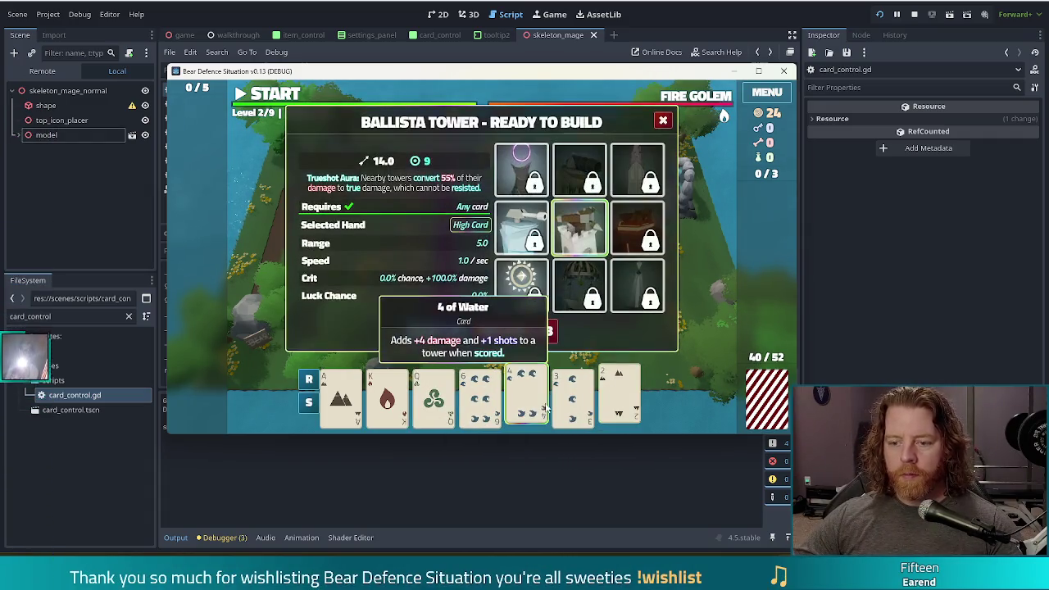
left_click(514, 331)
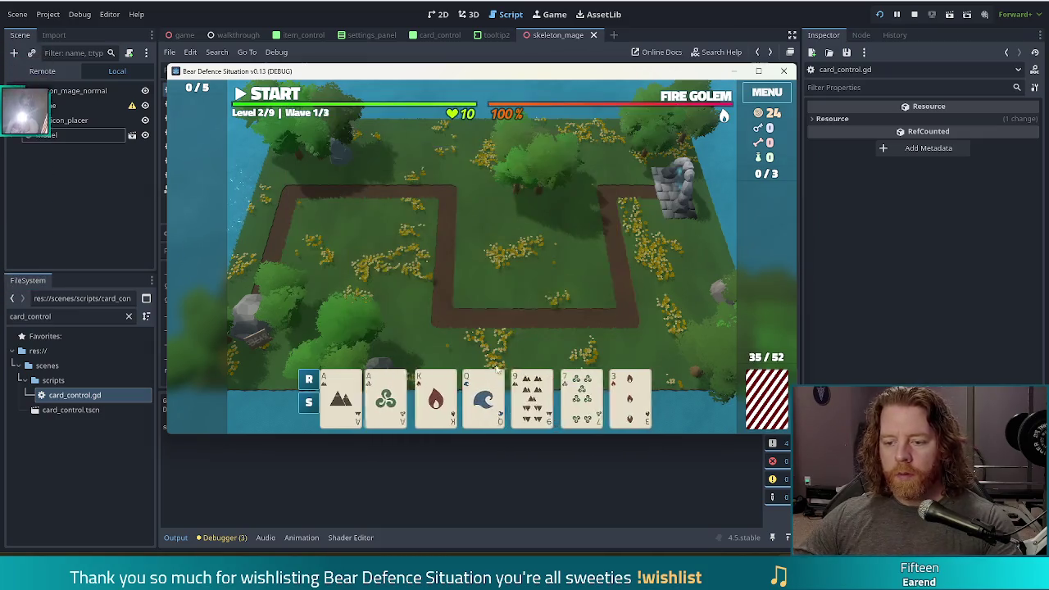
left_click(480, 397)
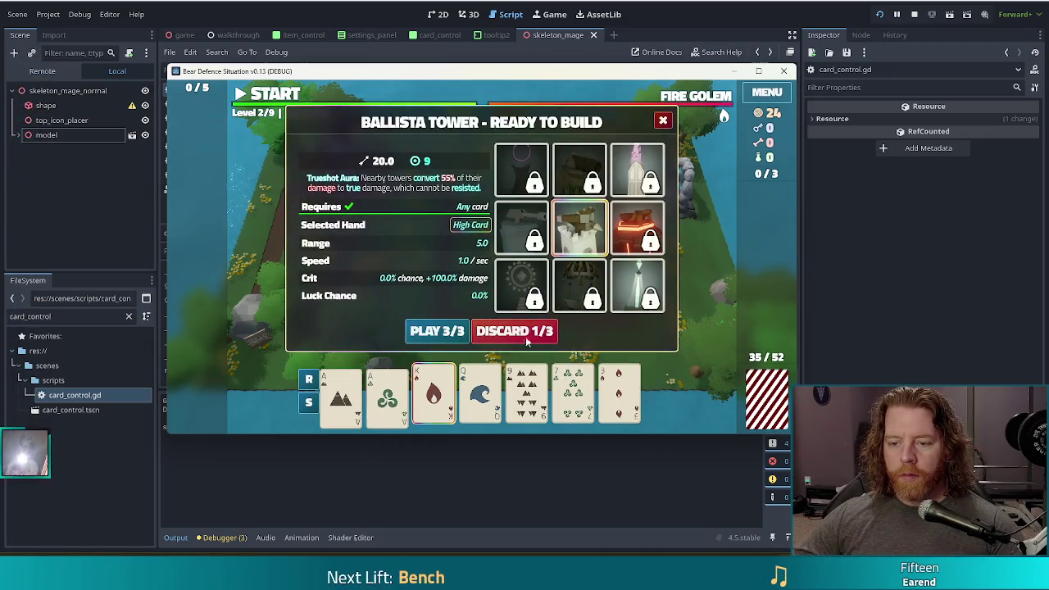
left_click(513, 331)
left_click(481, 397)
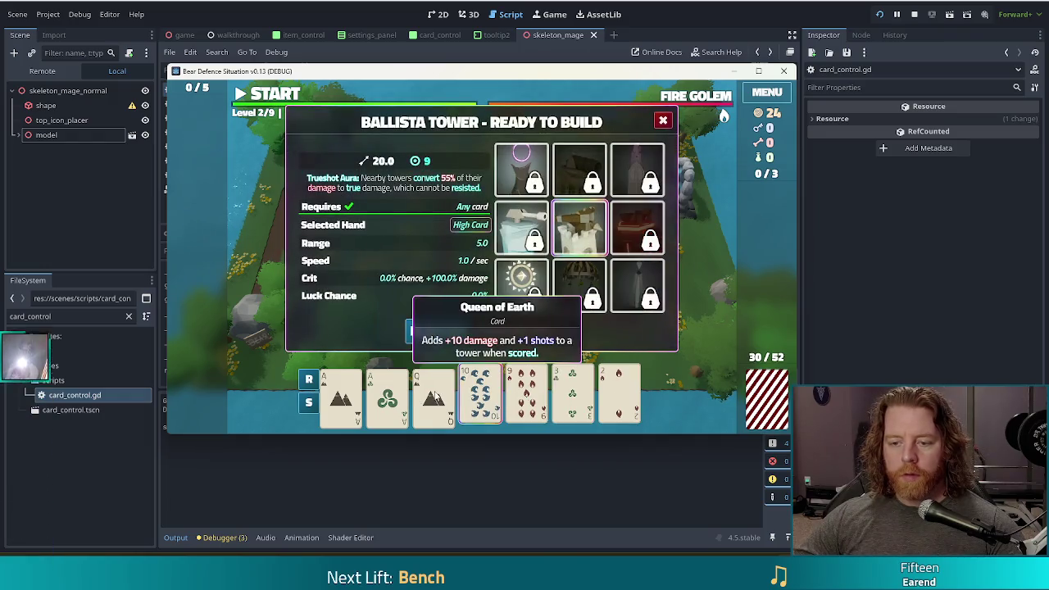
Step: Run the 'discard' debug command, close the command bar and dismiss the wave summary
key("grave")
type("disca")
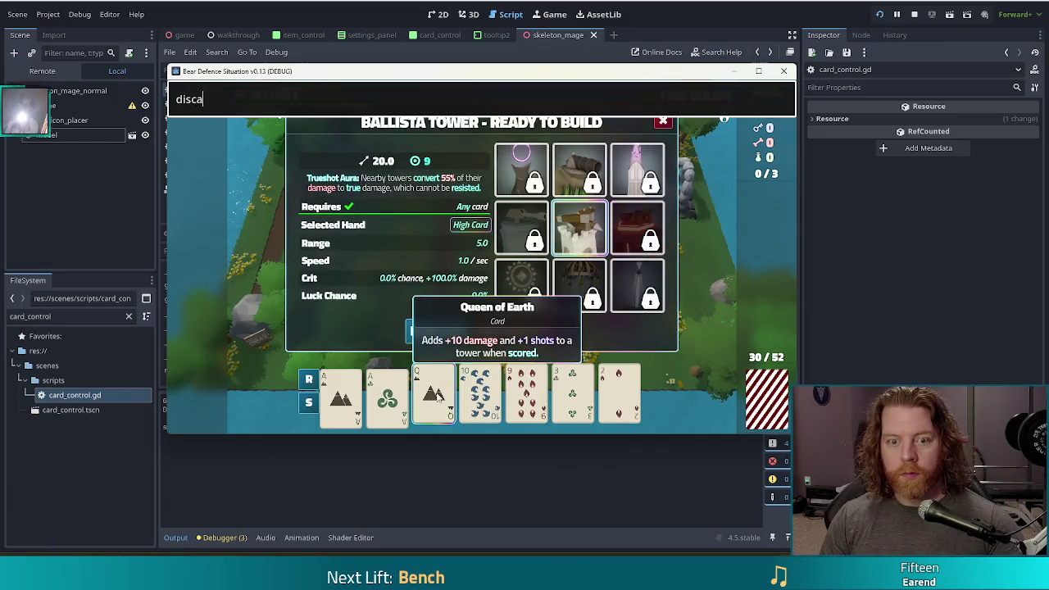
type("rd")
key("Return")
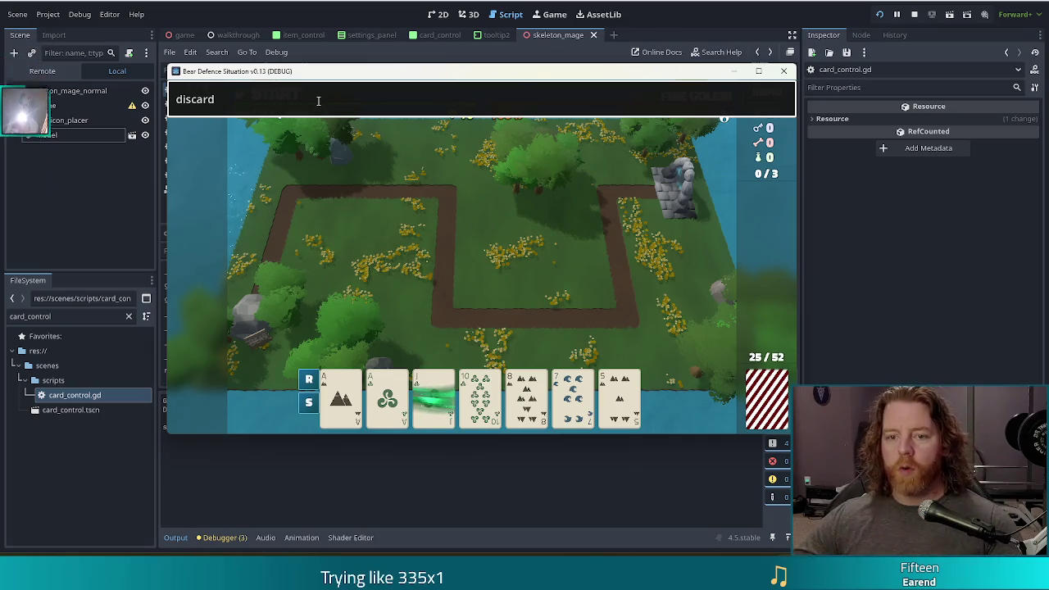
key("grave")
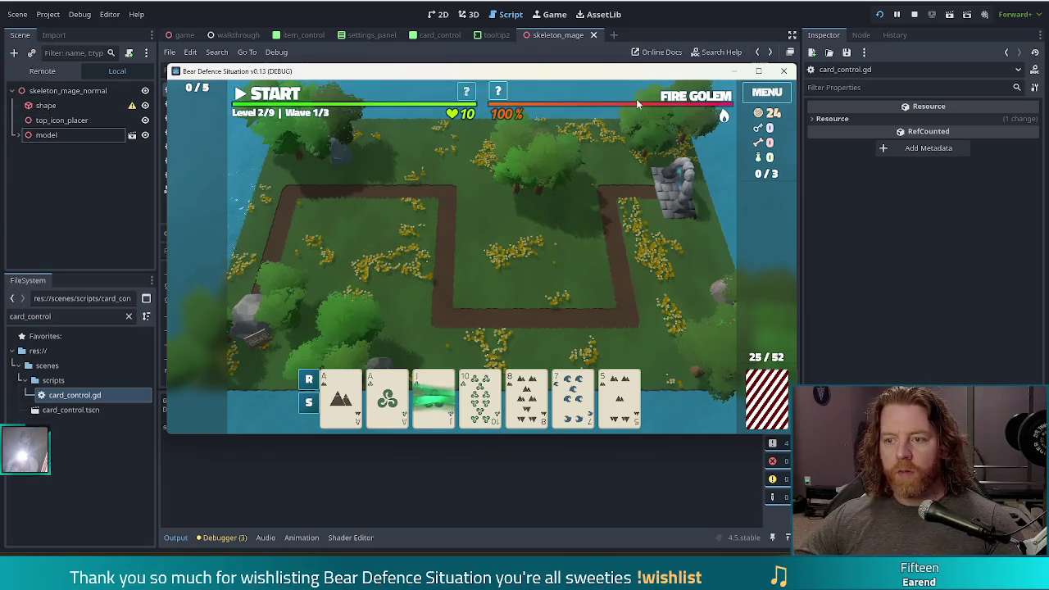
mouse_move(679, 98)
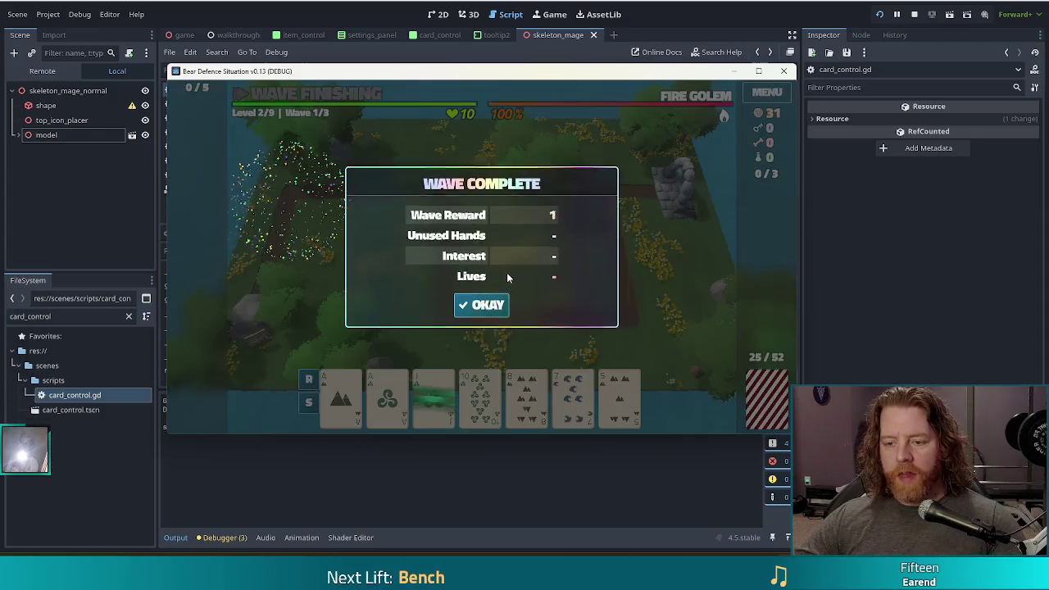
left_click(475, 307)
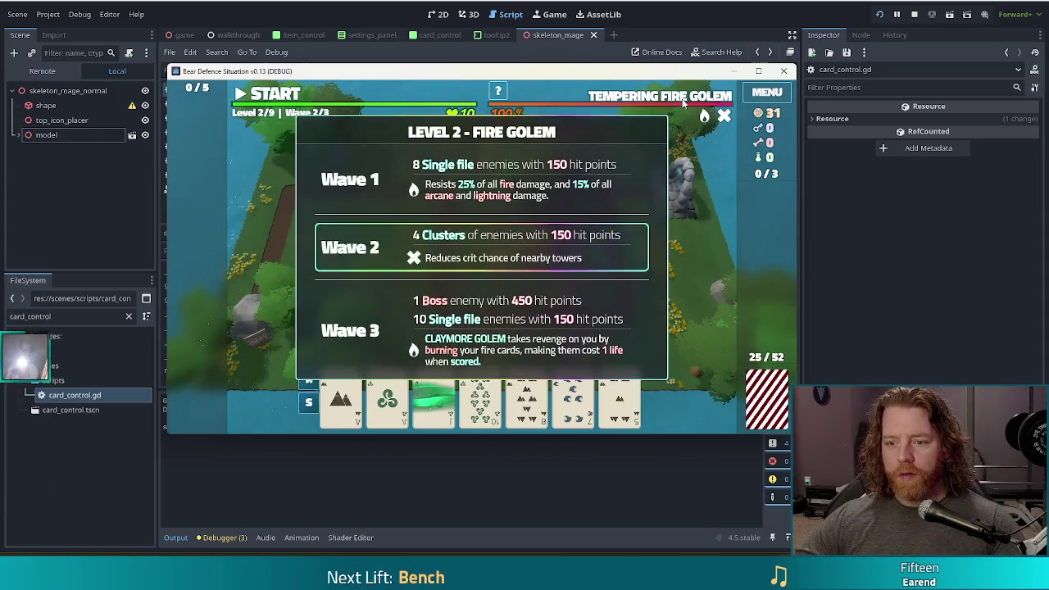
Step: Play the Jack to build a Ballista tower, start wave 2, pause, then stop the run
left_click(430, 390)
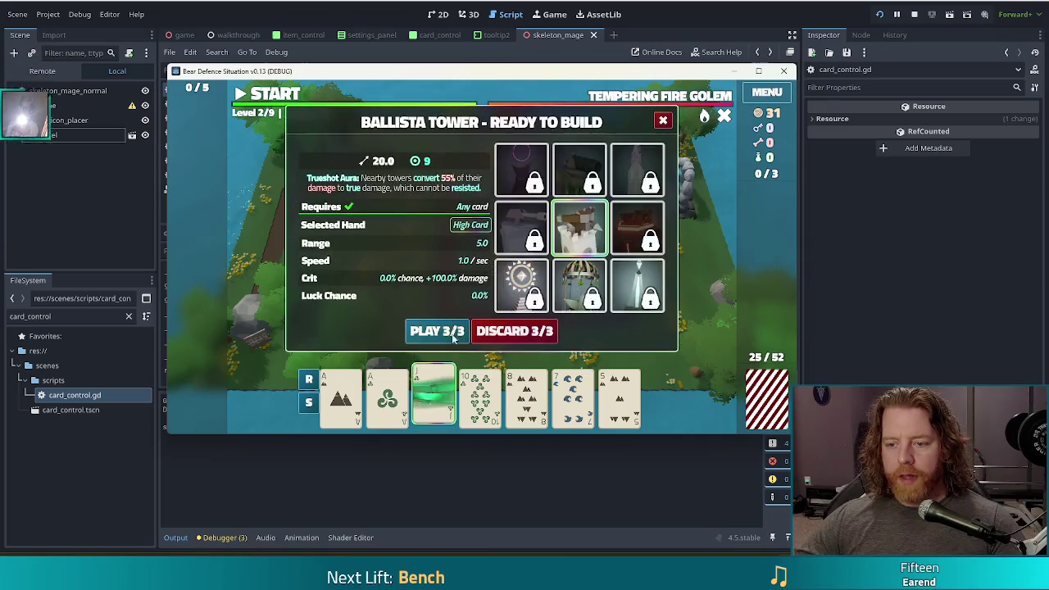
left_click(427, 331)
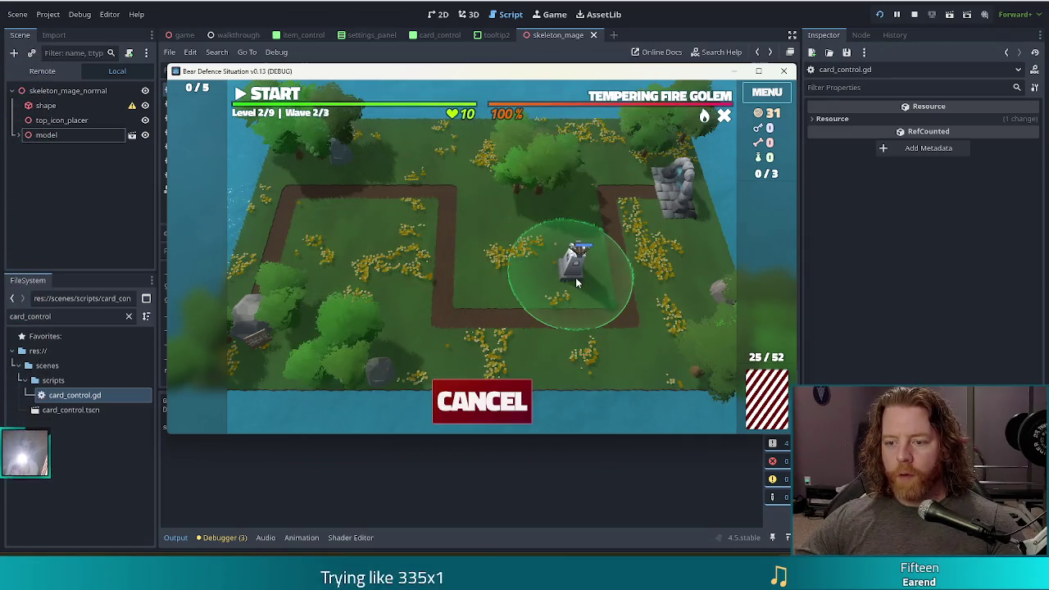
left_click(575, 277)
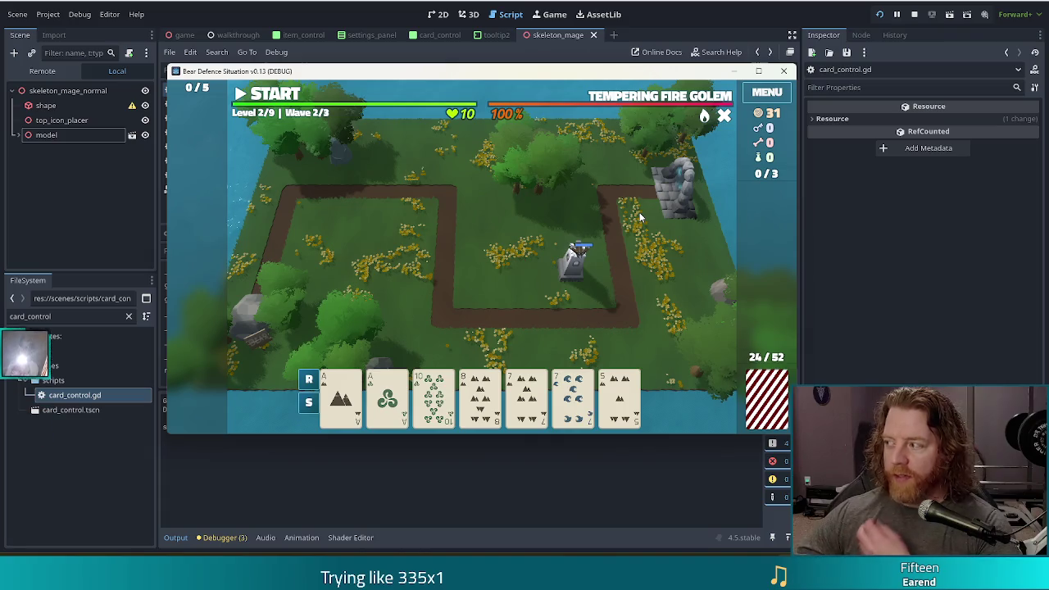
left_click(294, 99)
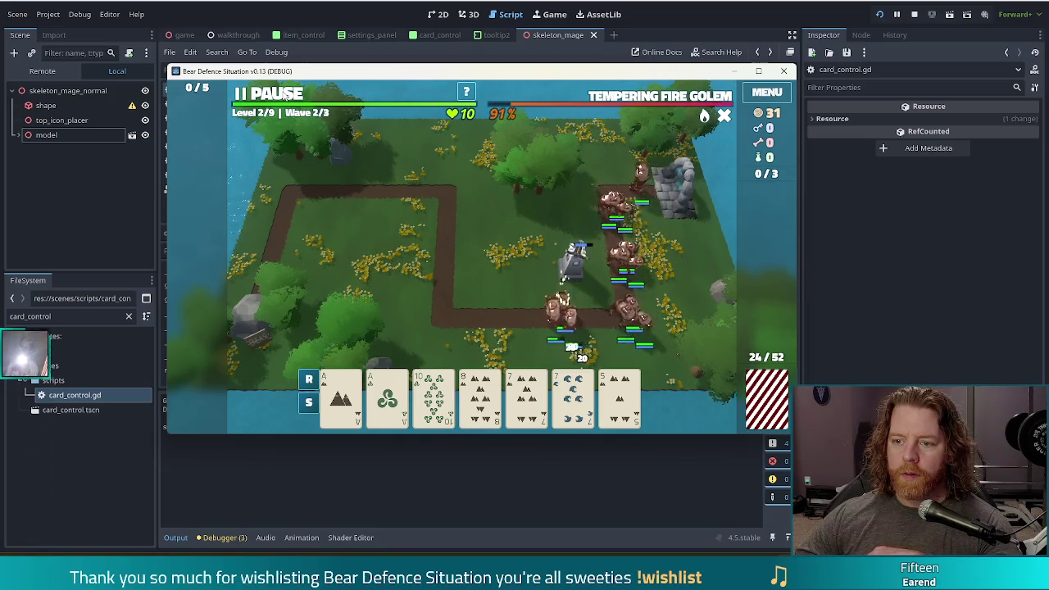
key("space")
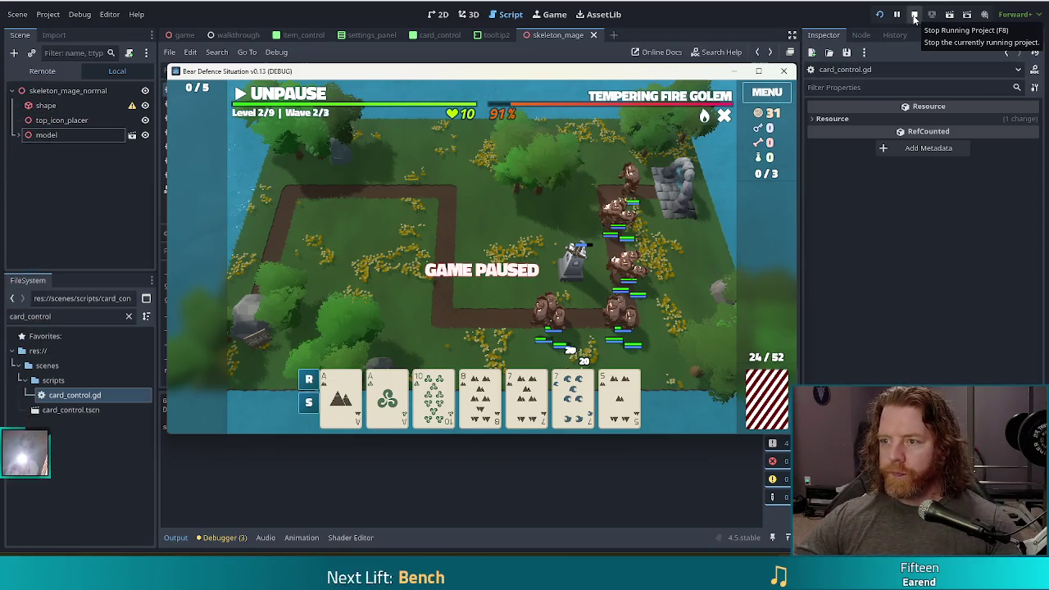
left_click(915, 16)
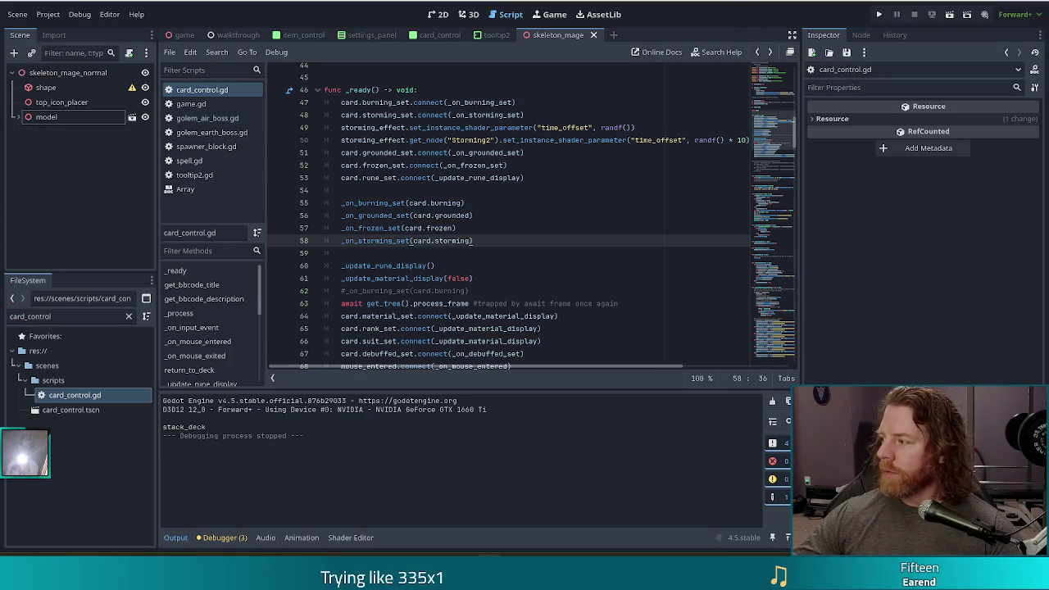
Step: Check lines 52–53 of card_control.gd, then open game.gd from the script list
left_click(535, 161)
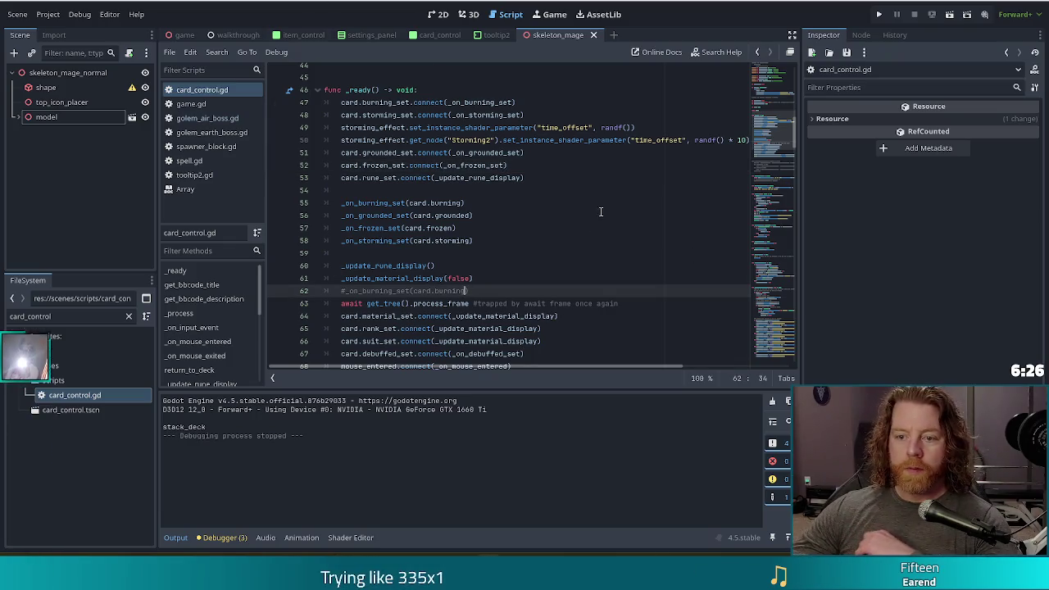
left_click(589, 175)
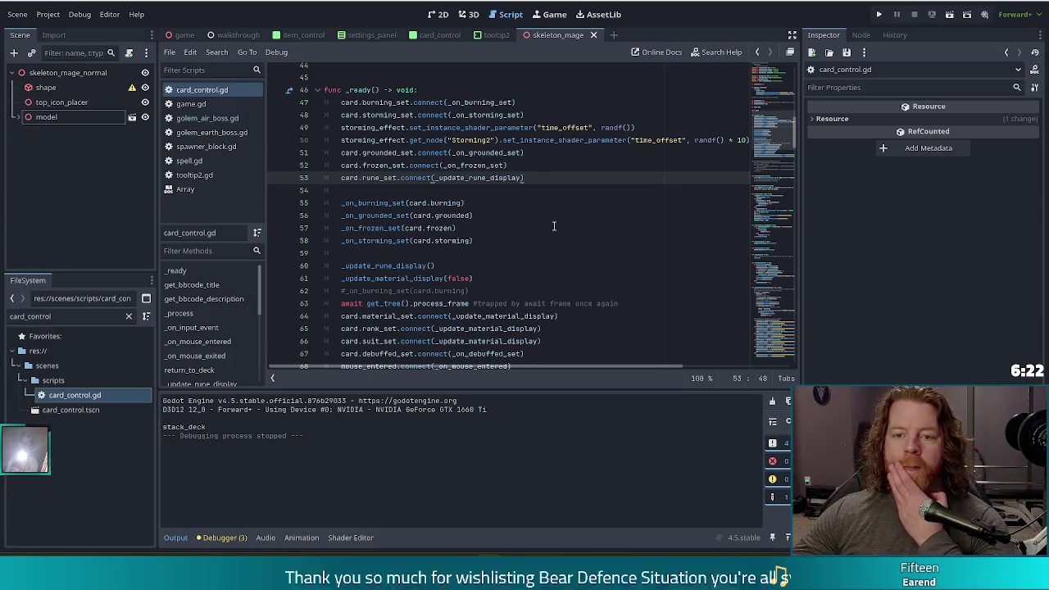
left_click(198, 106)
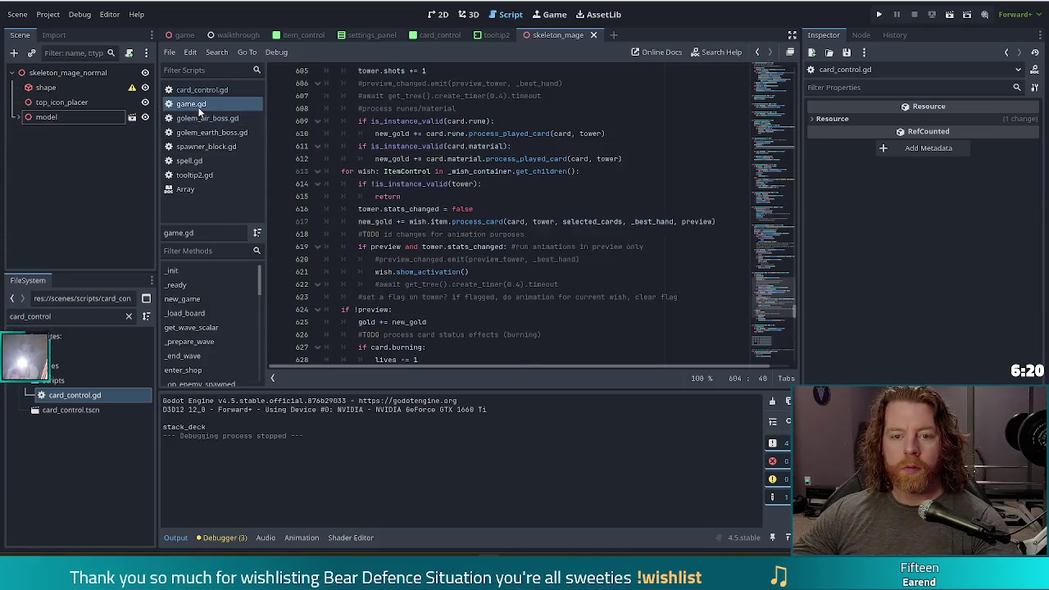
Step: Add a card.clear_boss_effects() call on a new line after the card.storming check
scroll(422, 253, "down", 4)
left_click(400, 221)
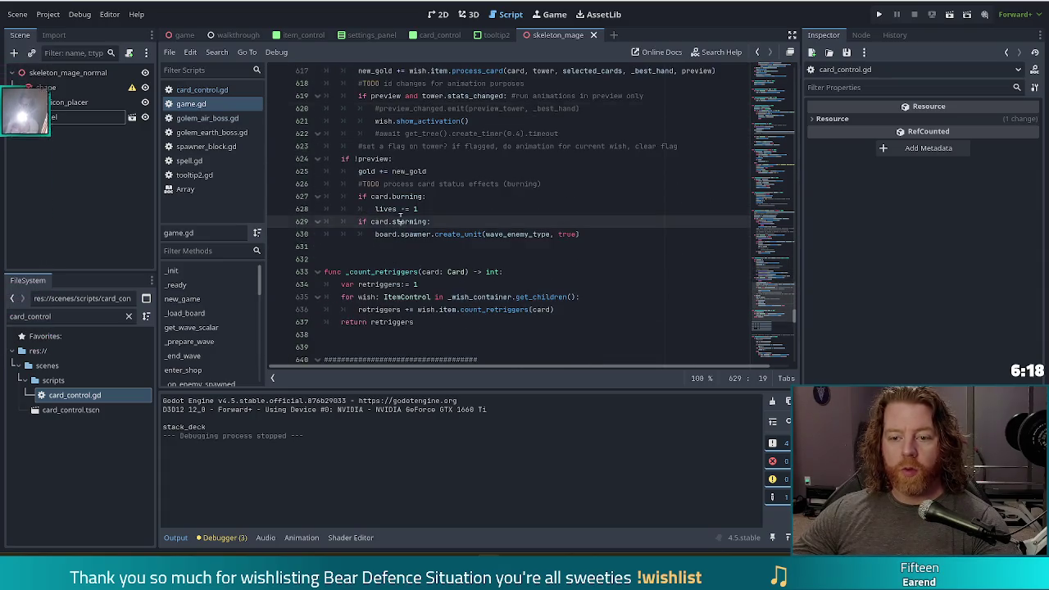
left_click(584, 234)
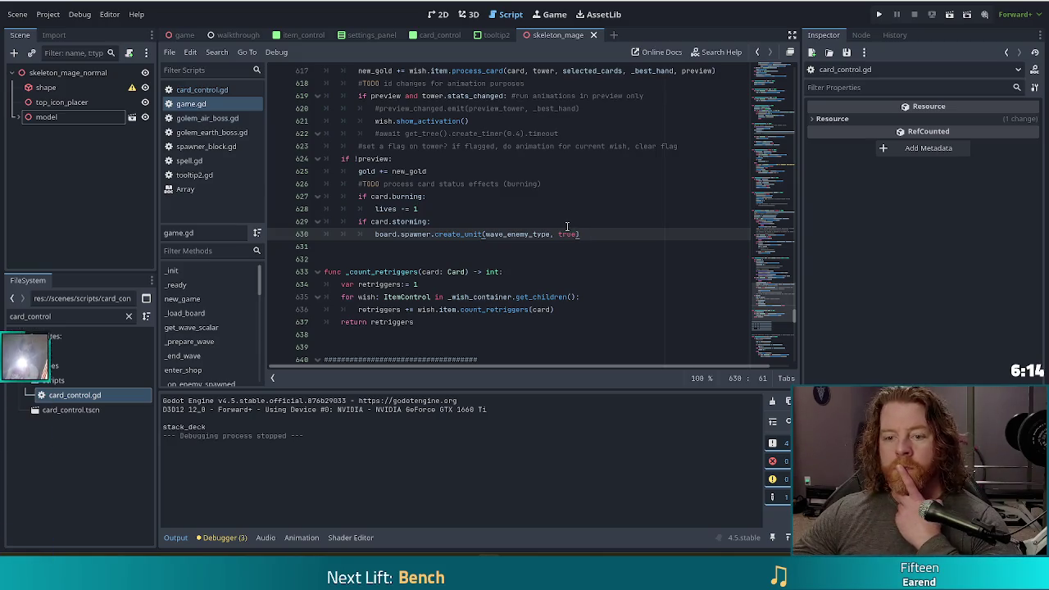
key("Return")
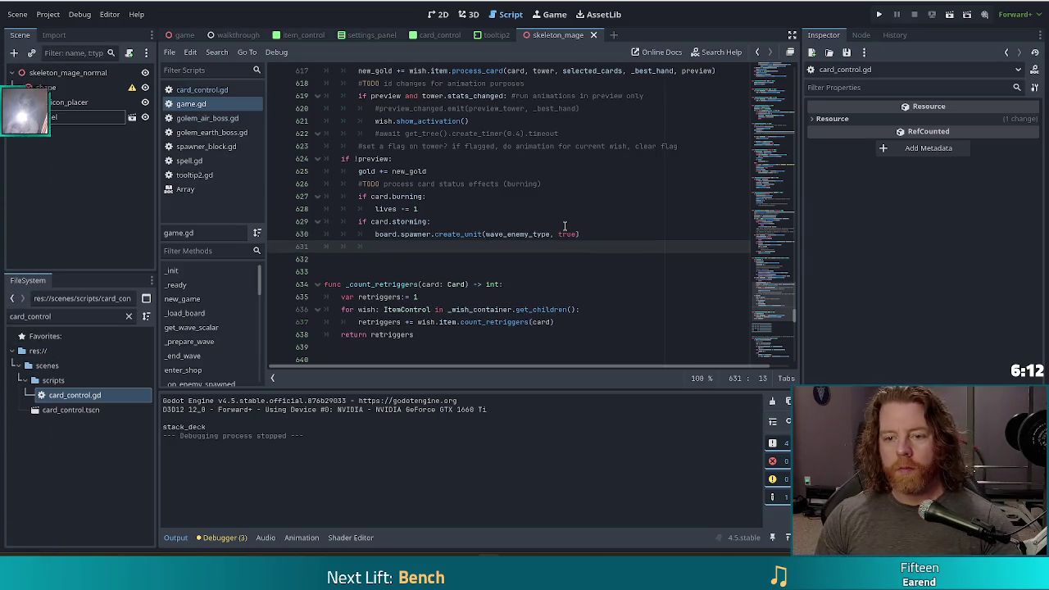
key("BackSpace")
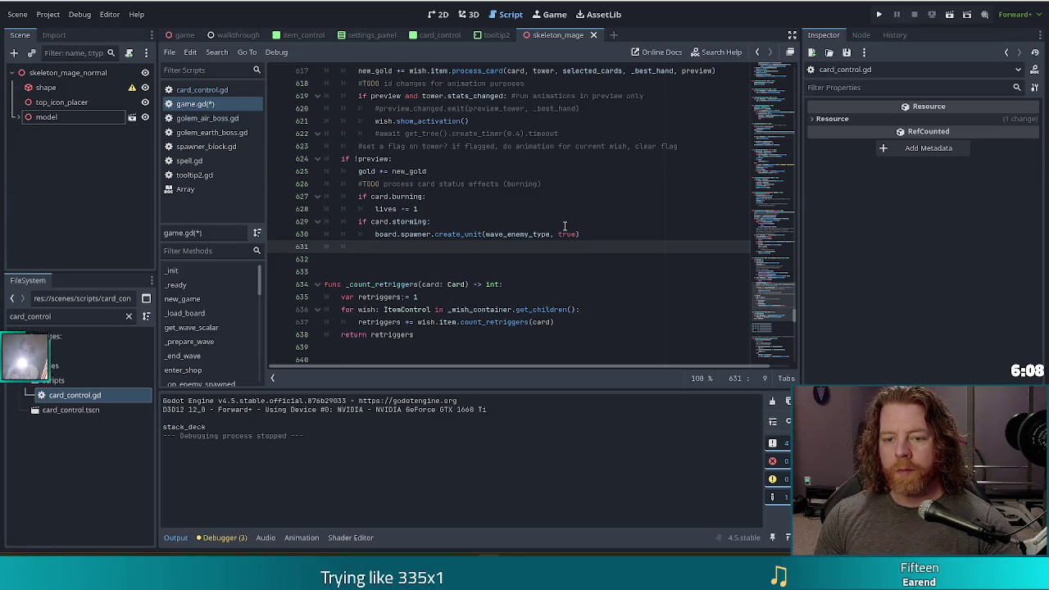
type("card.")
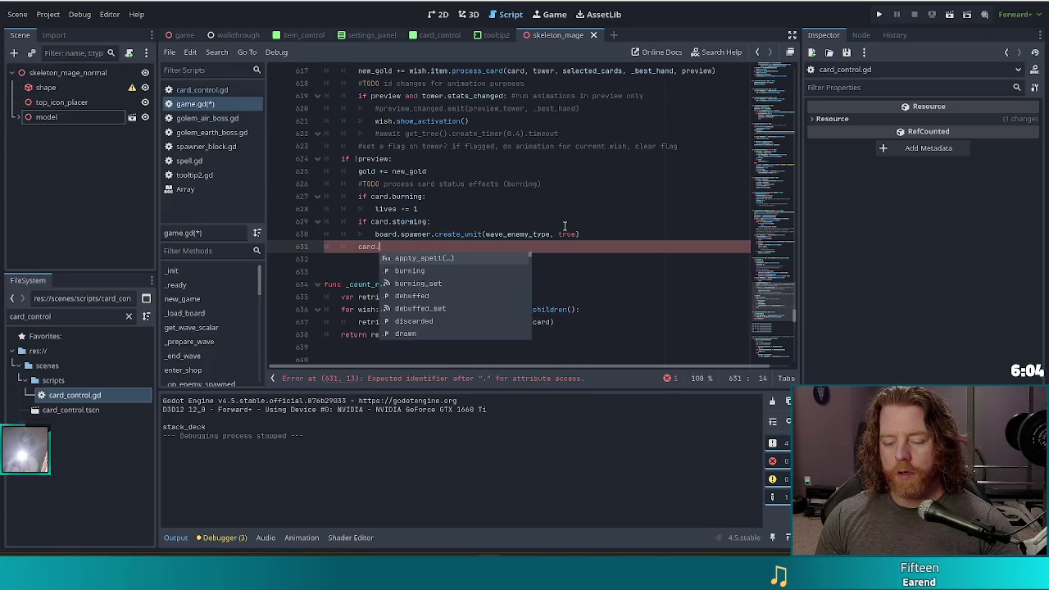
type("clear_bo")
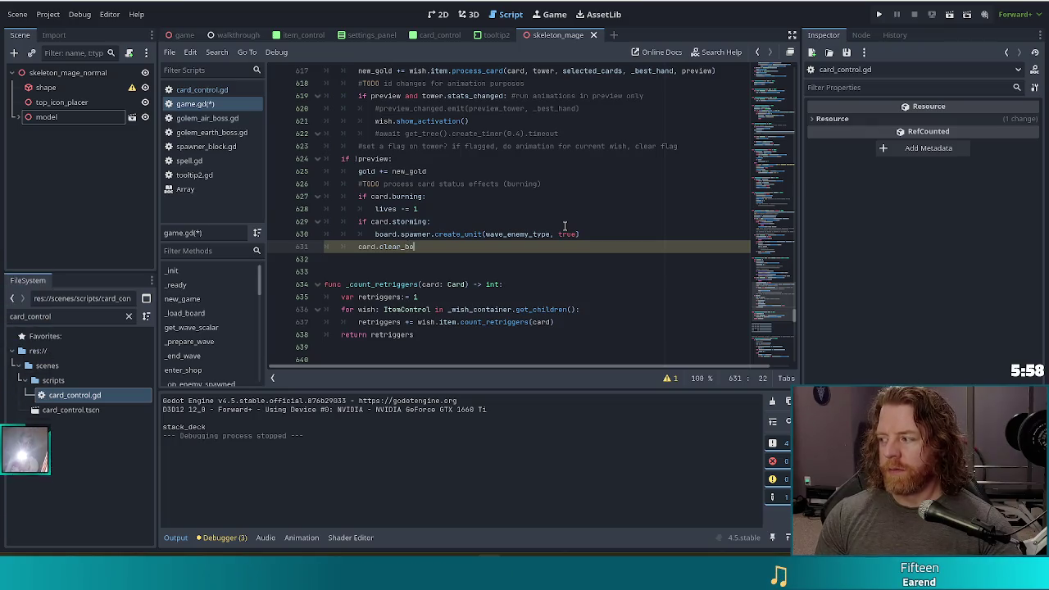
type("ss_effects(")
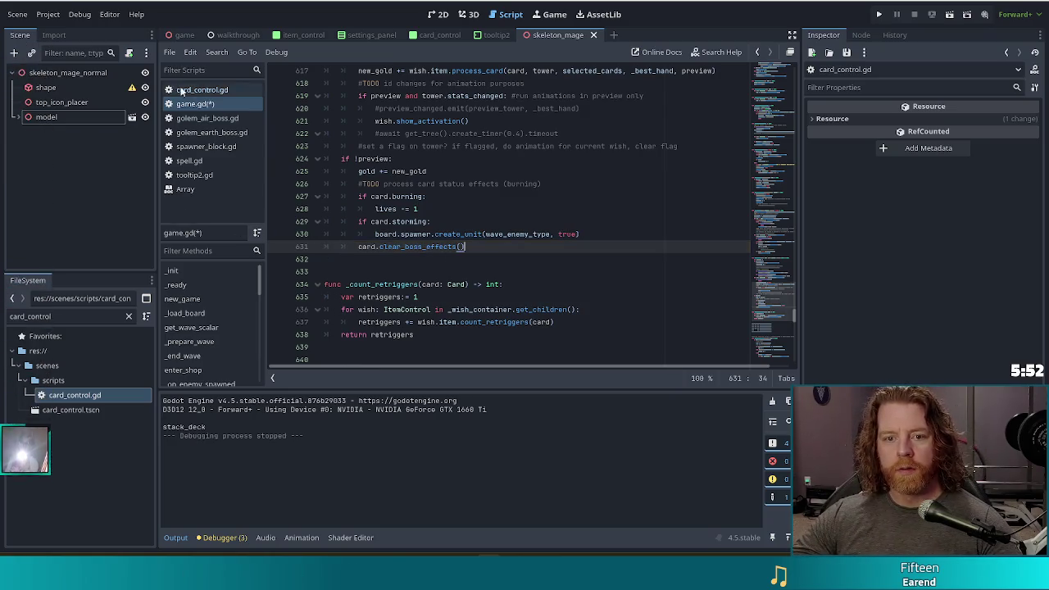
Step: Filter FileSystem for .gd files and open card.gd at its burning, storming, grounded and frozen setters
double_click(57, 313)
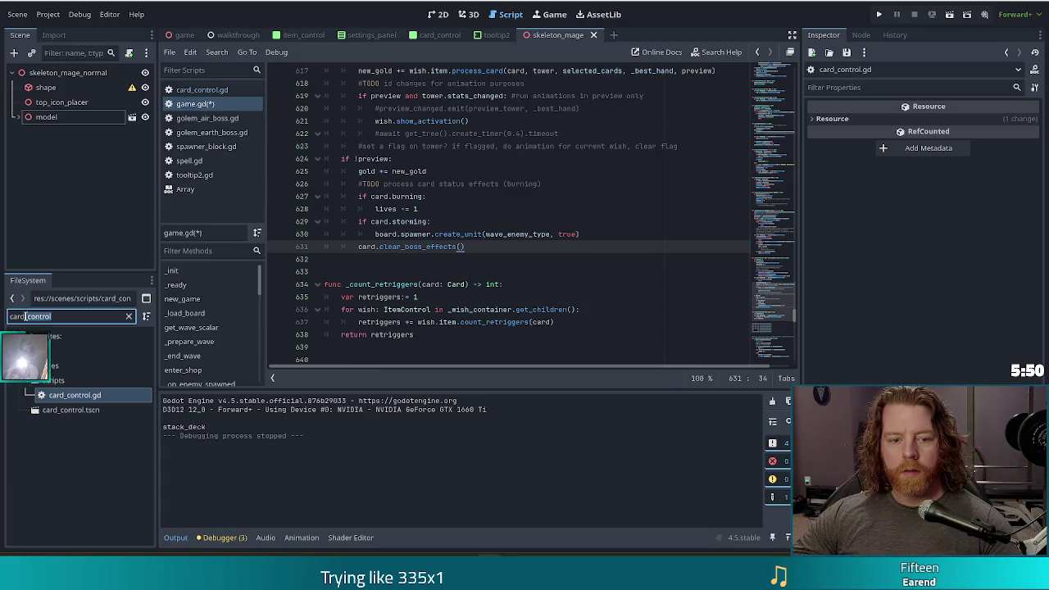
type(".gd")
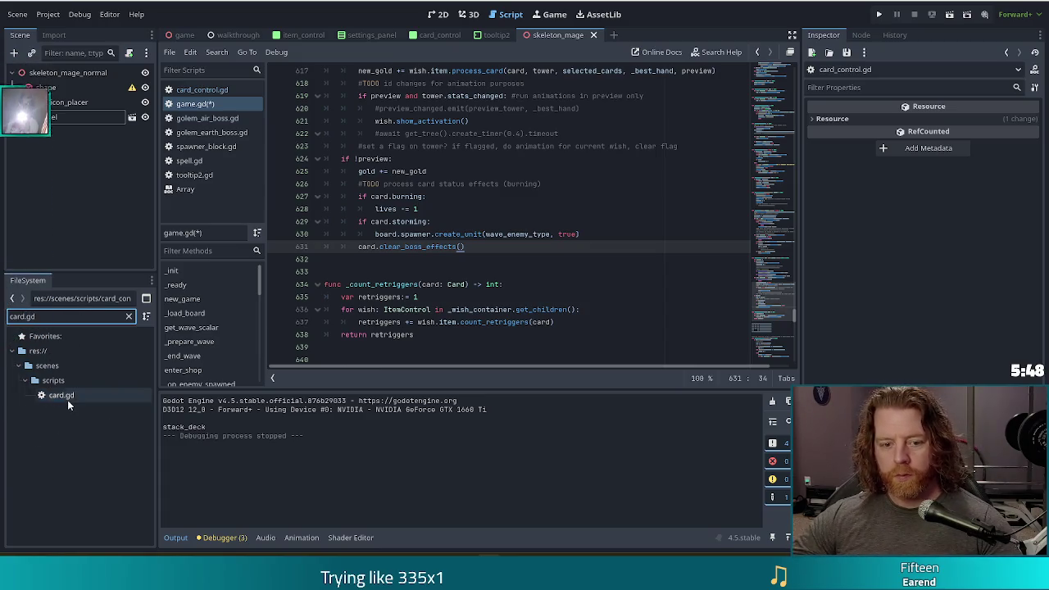
left_click(67, 399)
double_click(67, 399)
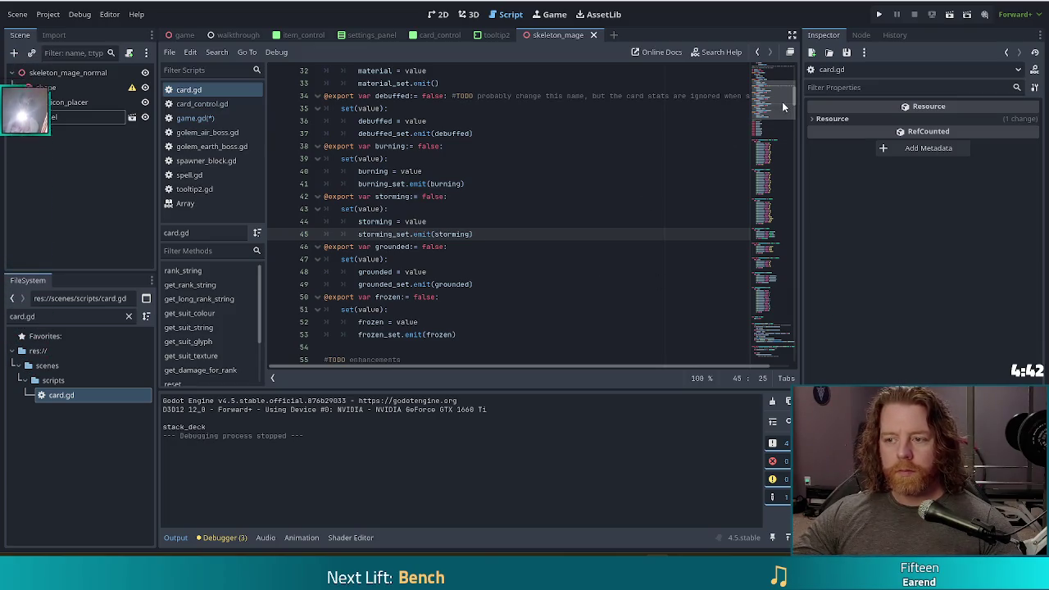
left_click(775, 140)
Step: Add a clear_boss_effects() -> void function header below line 190 of card.gd
mouse_move(775, 140)
left_mouse_down()
mouse_move(769, 316)
mouse_move(780, 383)
mouse_move(775, 328)
mouse_move(783, 378)
mouse_move(791, 203)
left_mouse_up()
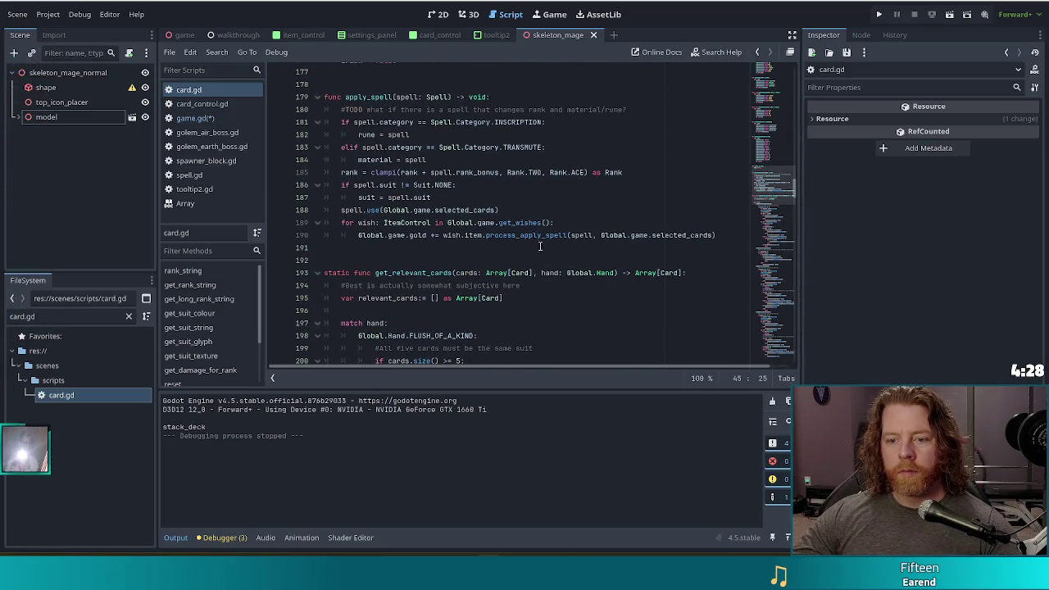
left_click(717, 235)
key("Return")
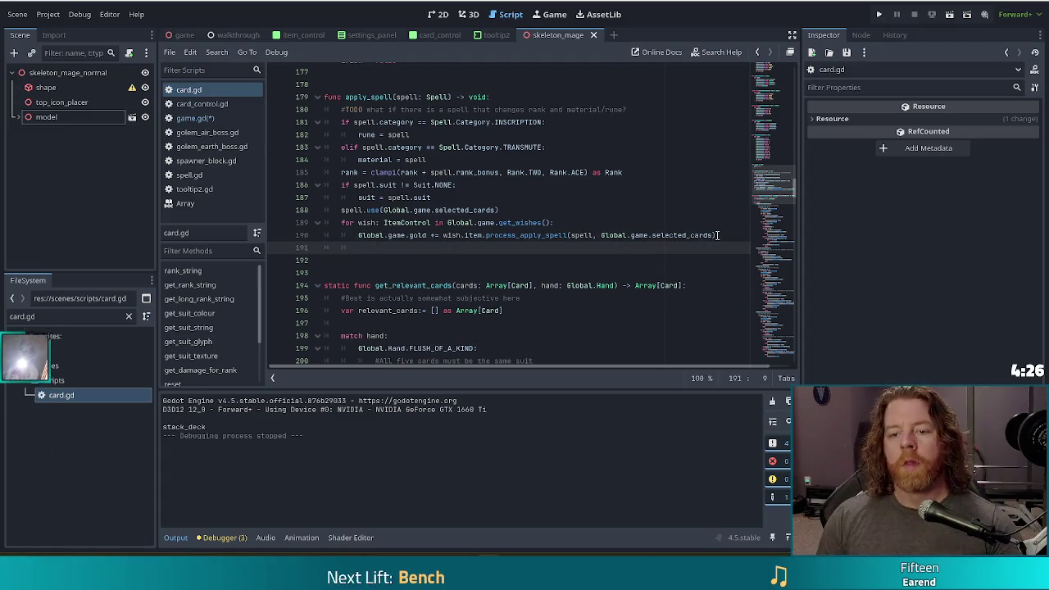
key("Return")
key("Return")
type("func")
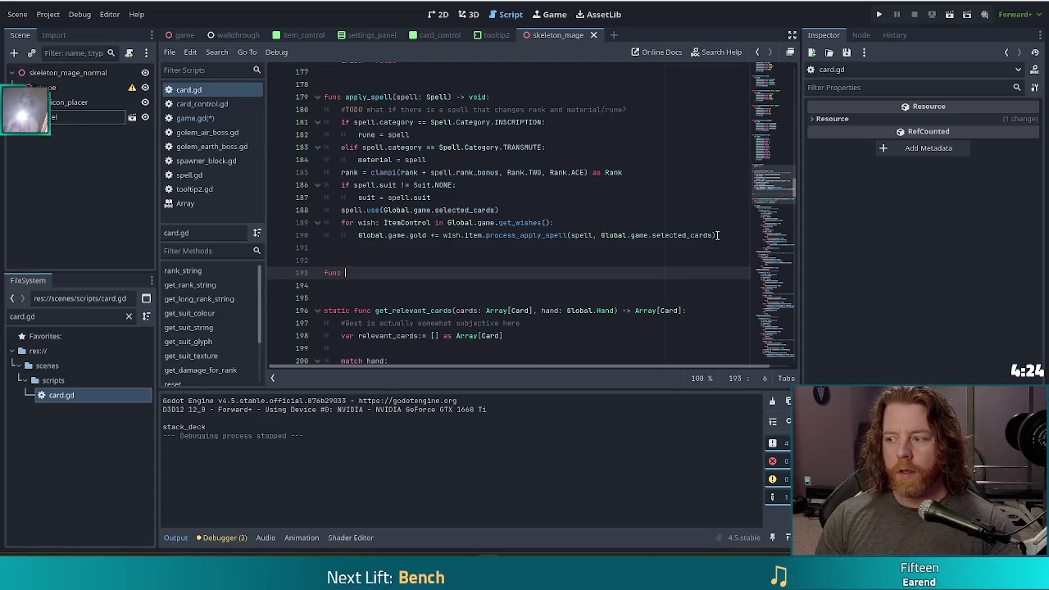
type("clear")
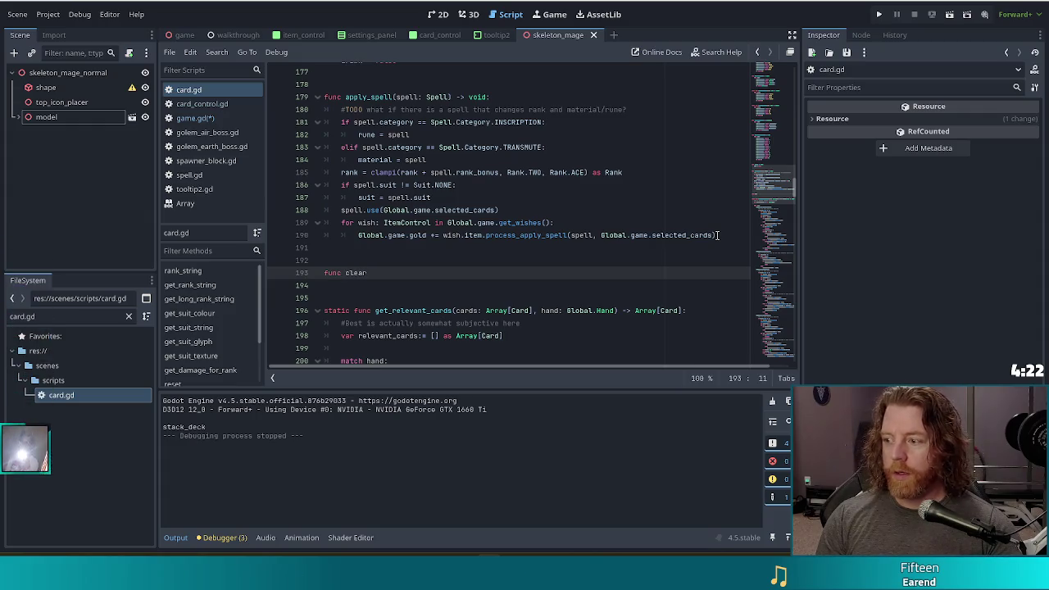
type("_boss_effects()")
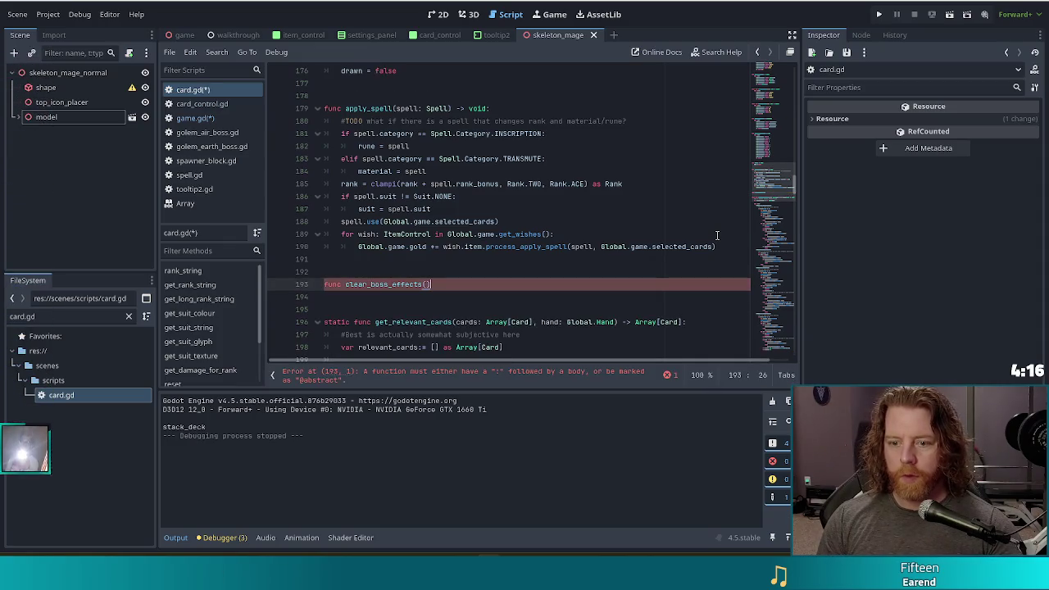
type(" -> void:")
key("Return")
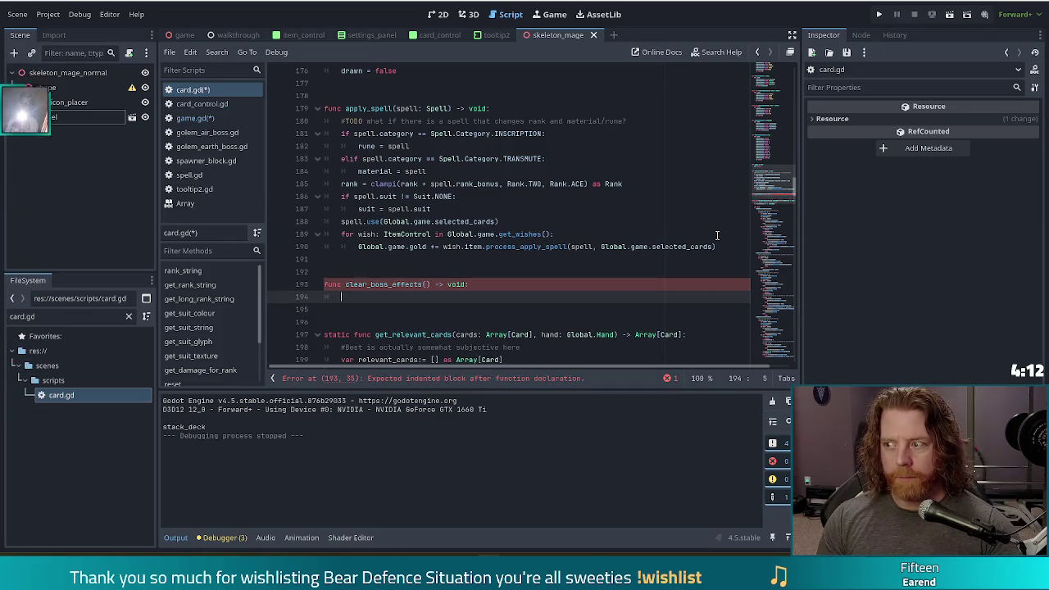
Step: Fill the function body with grounded, burning, storming and frozen each set to false
type("burning = ")
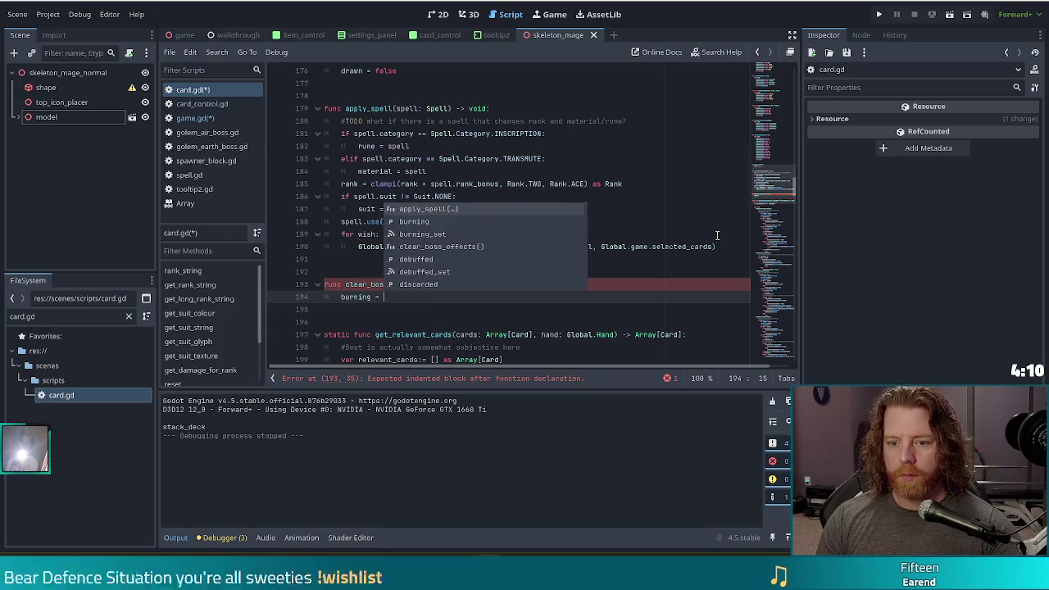
type("false")
key("Home")
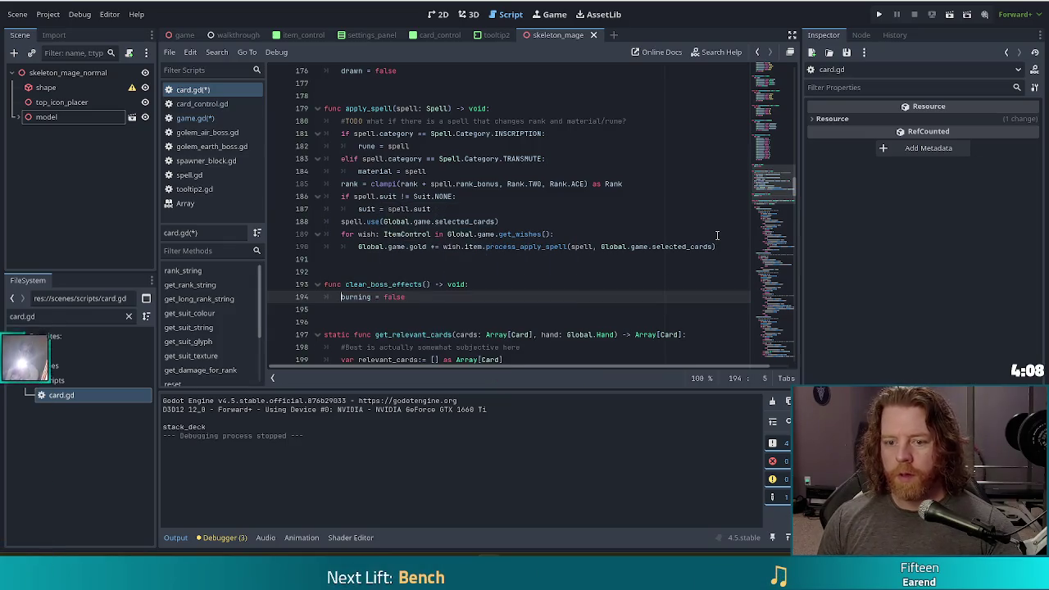
key("Return")
key("Up")
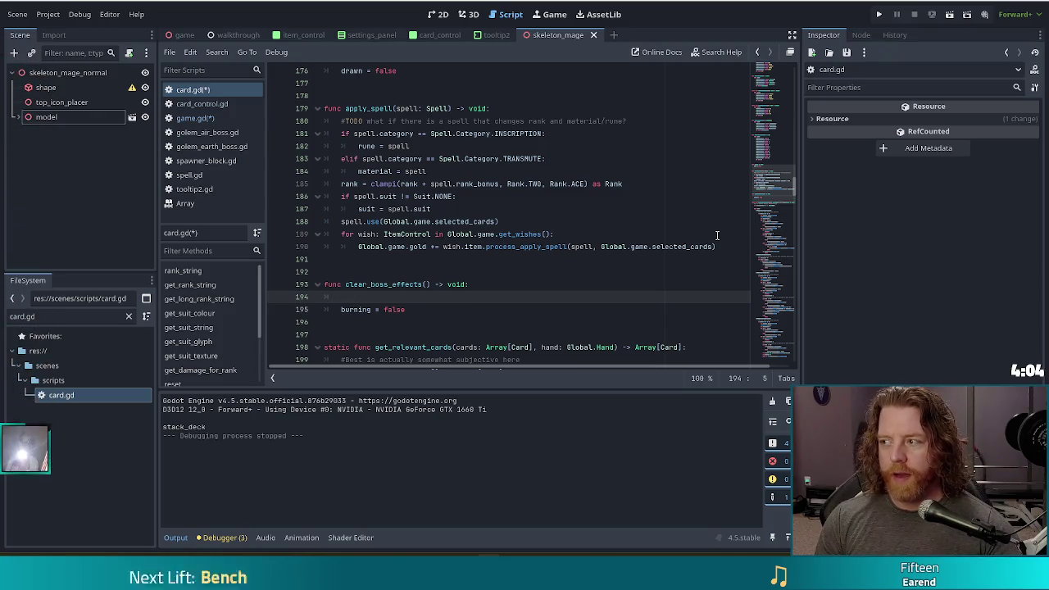
type("grounded =")
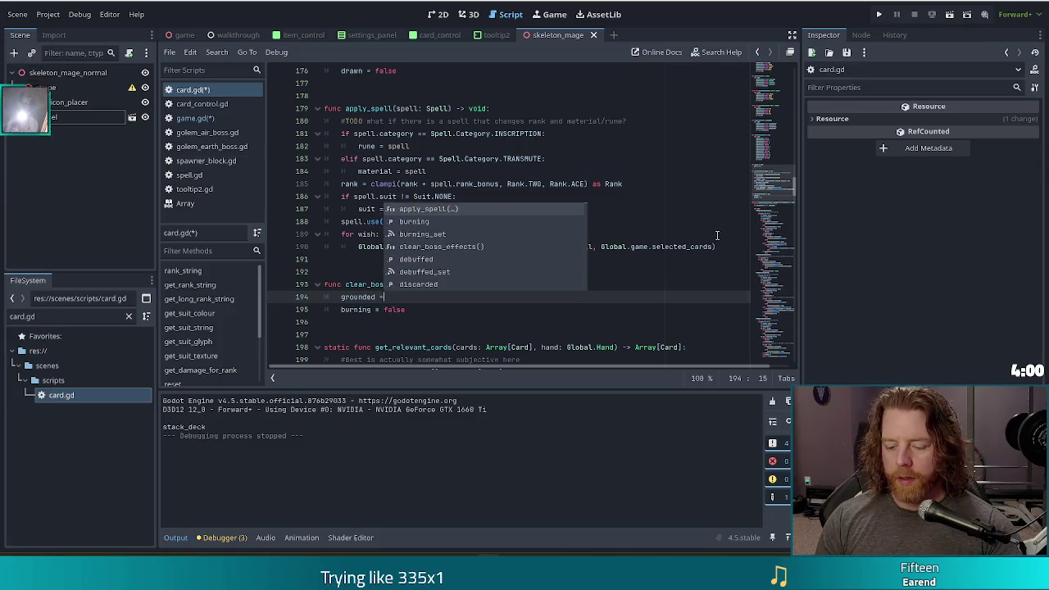
type(" false")
key("Down")
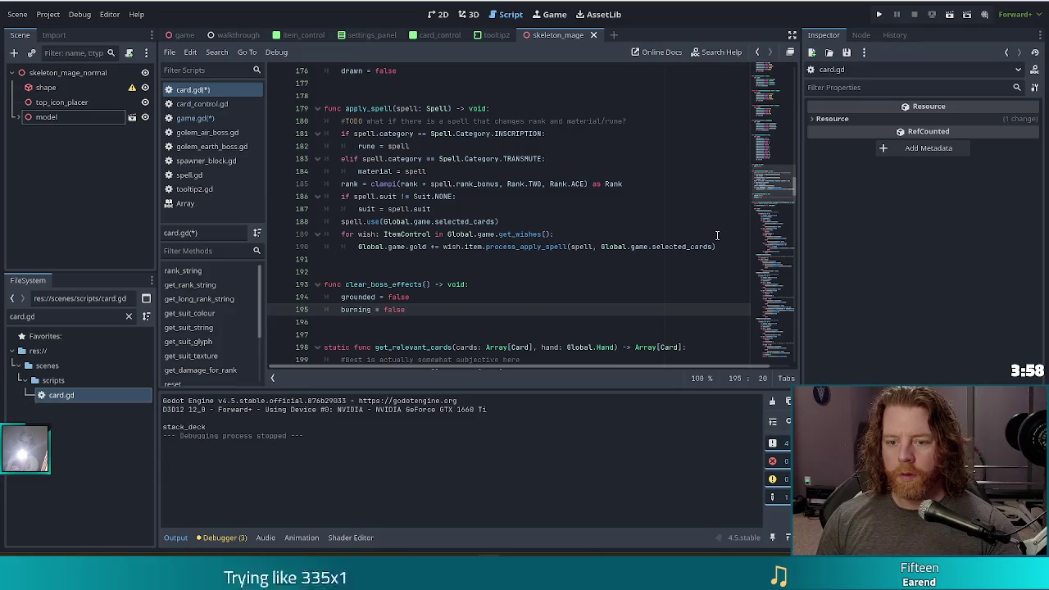
key("Return")
type("storming = fal")
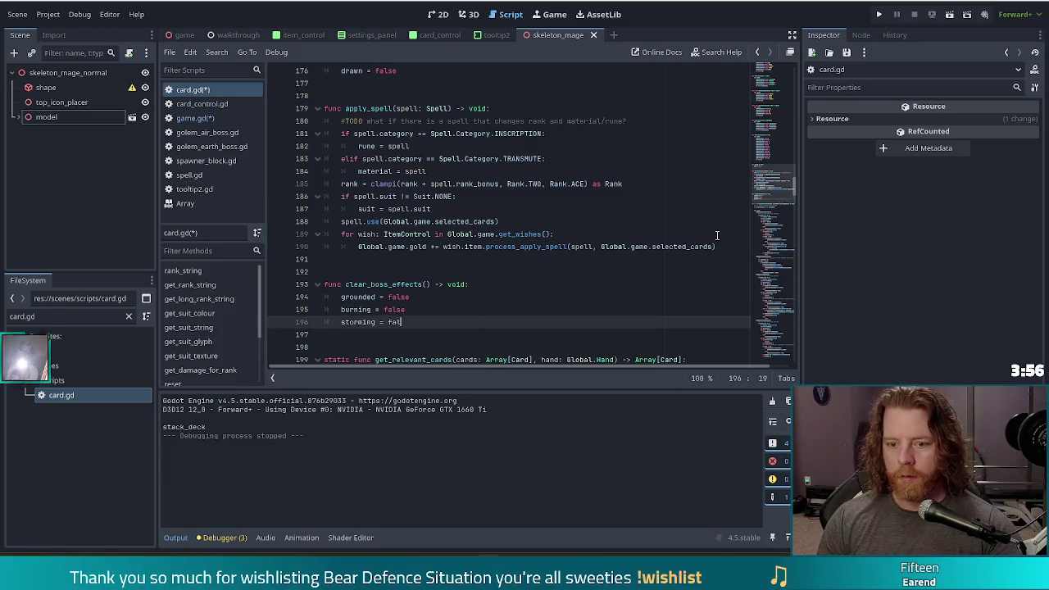
type("se")
key("Return")
type("rozen = false")
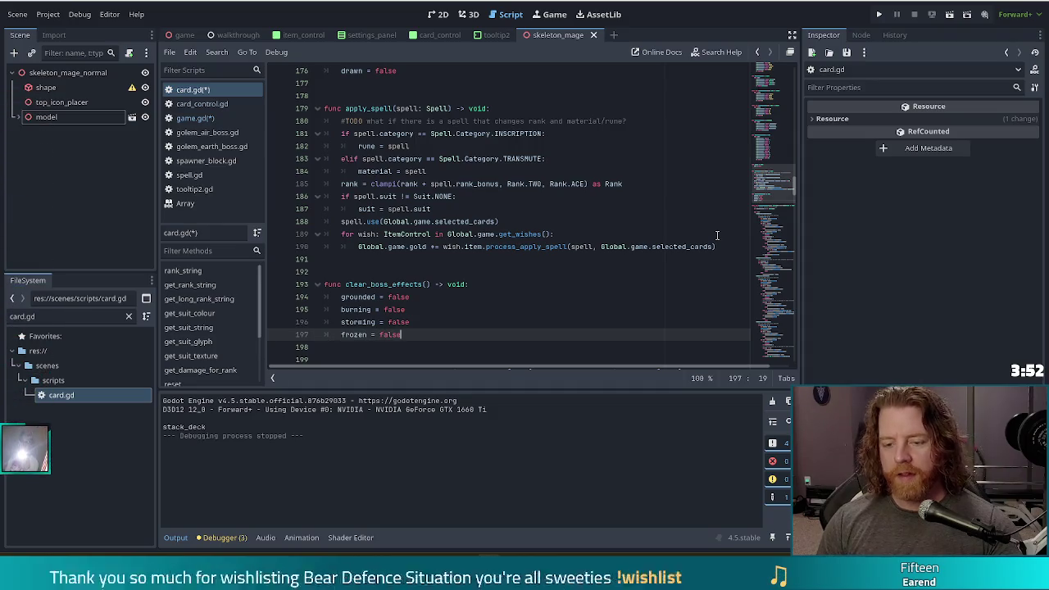
scroll(395, 238, "down", 3)
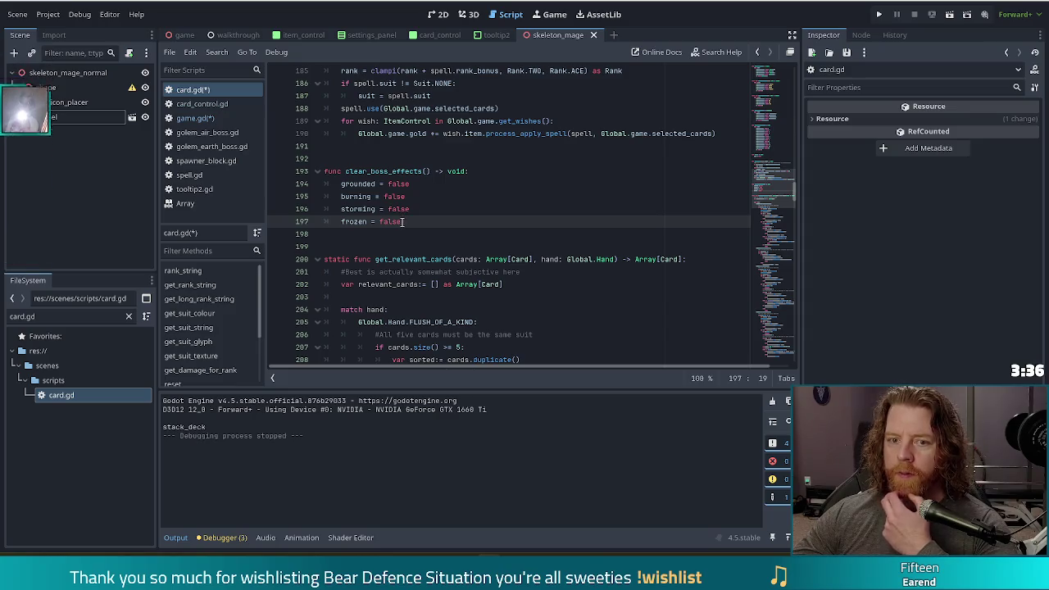
Step: Save the edited card.gd and game.gd scripts and run the game again
key("ctrl+s")
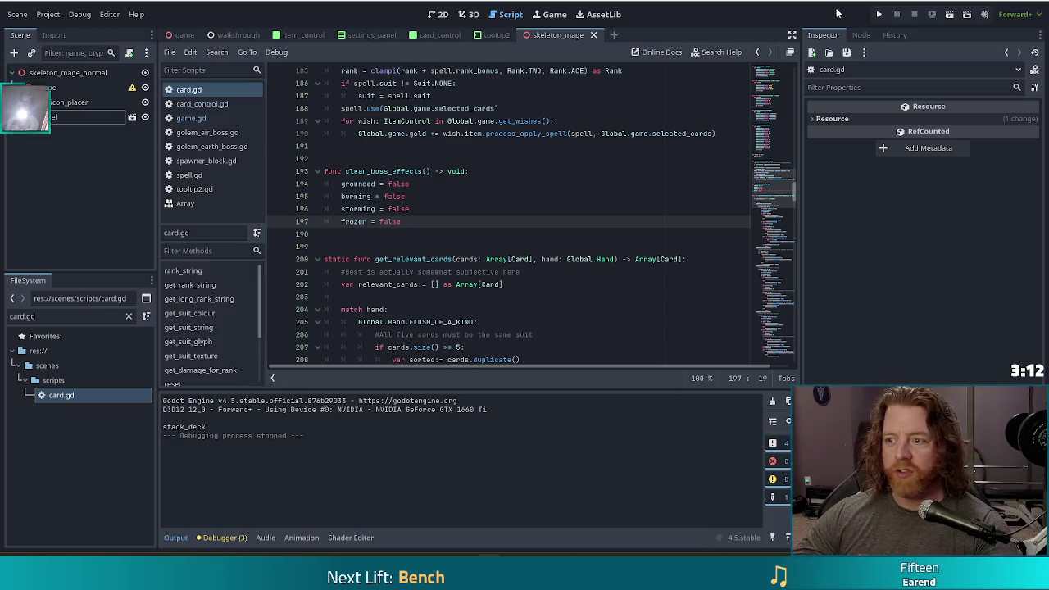
left_click(878, 14)
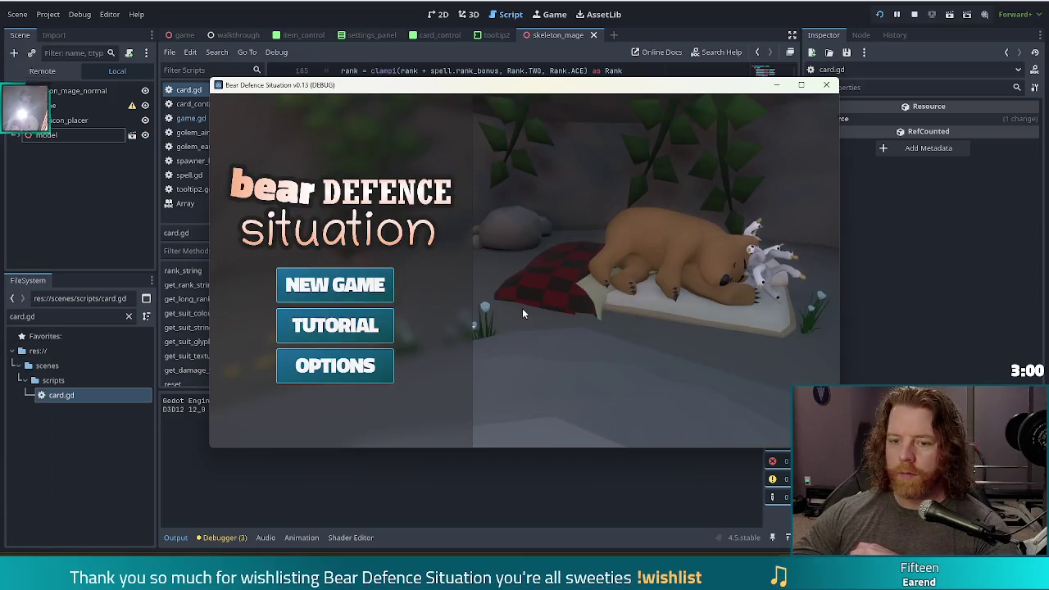
Step: Start a new game and play through level 1's three waves, checking the deck along the way
left_click(335, 284)
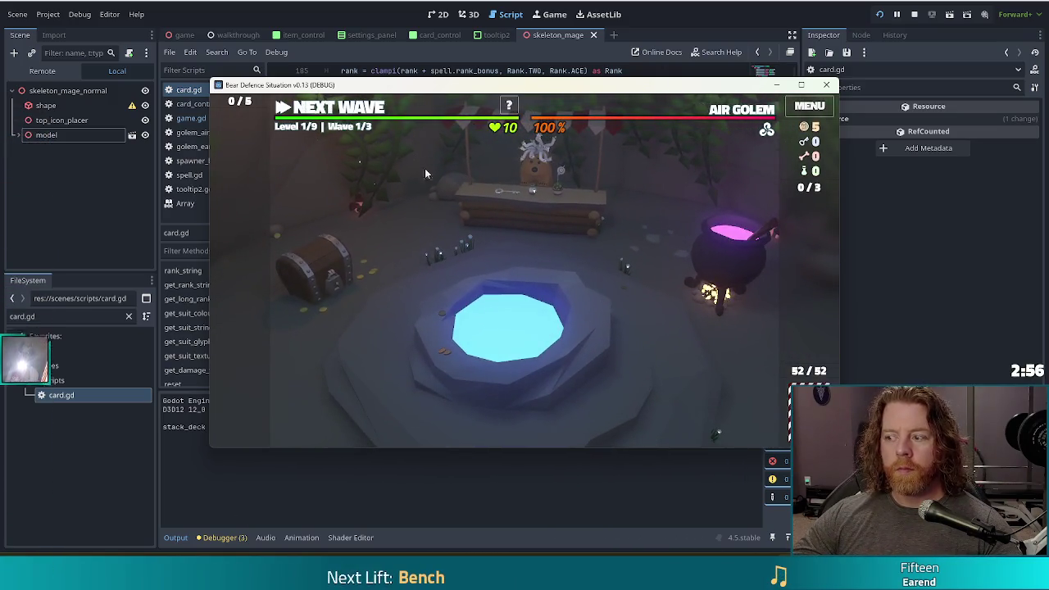
left_click(352, 116)
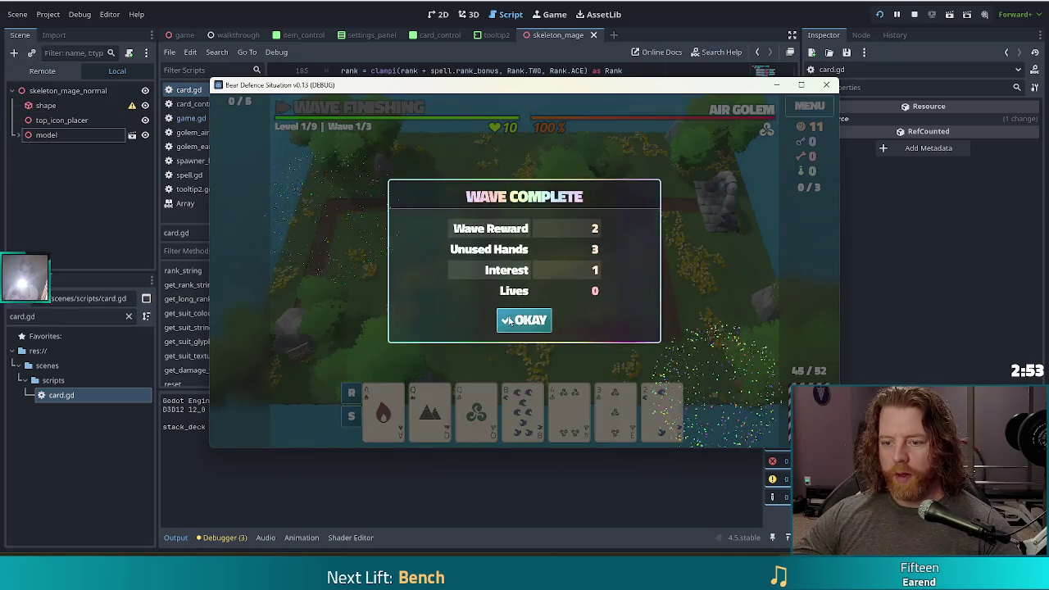
left_click(505, 321)
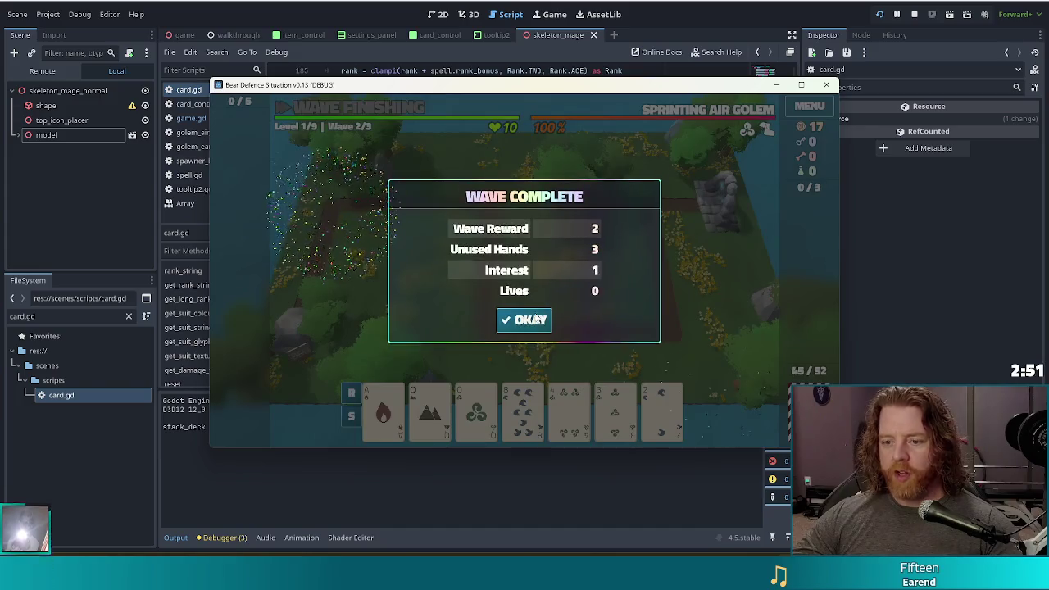
left_click(533, 319)
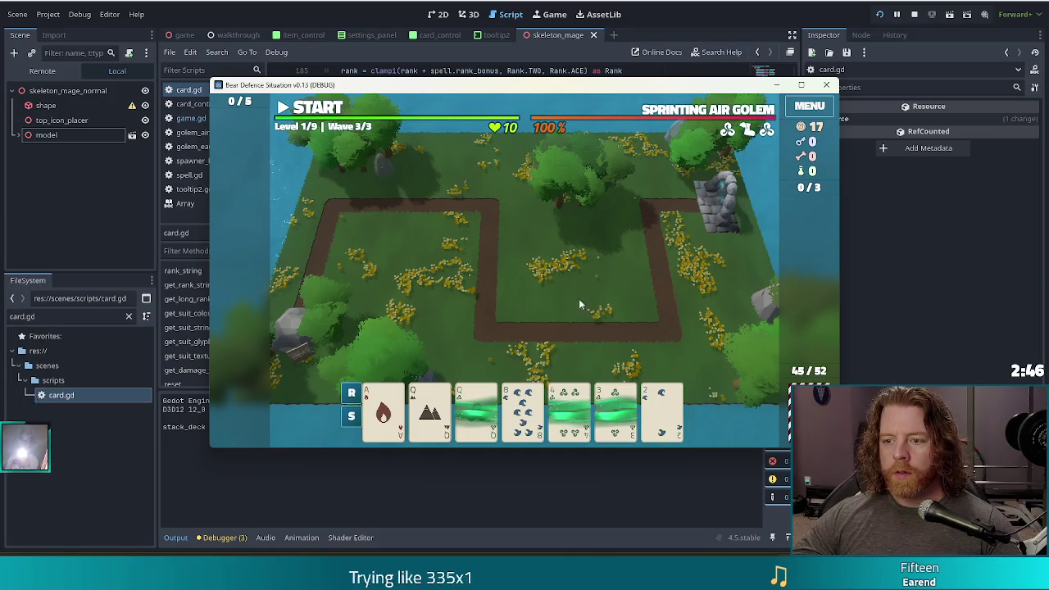
key("d")
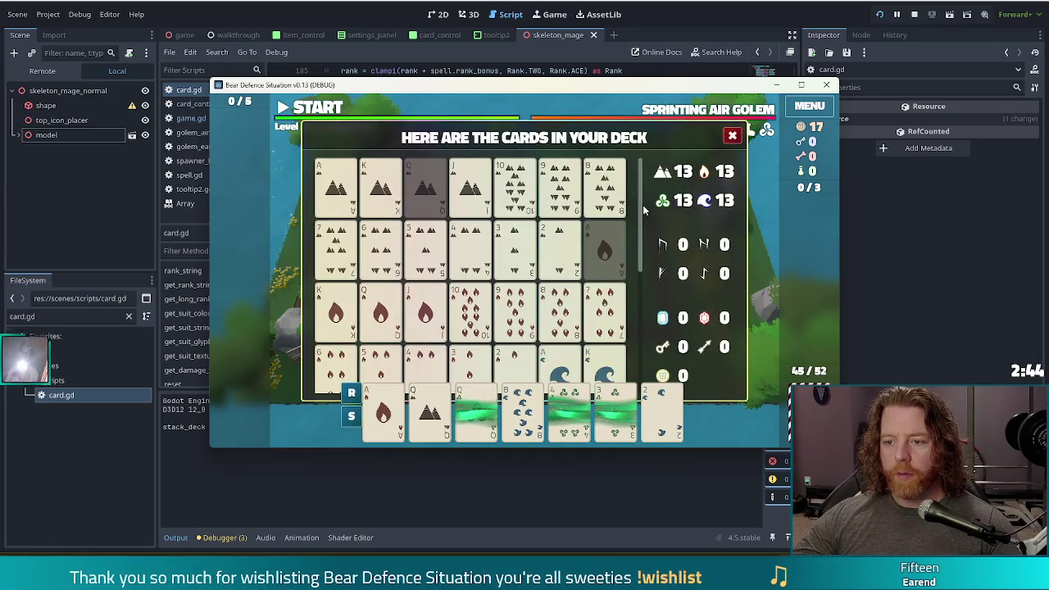
left_click_drag(641, 225, 642, 356)
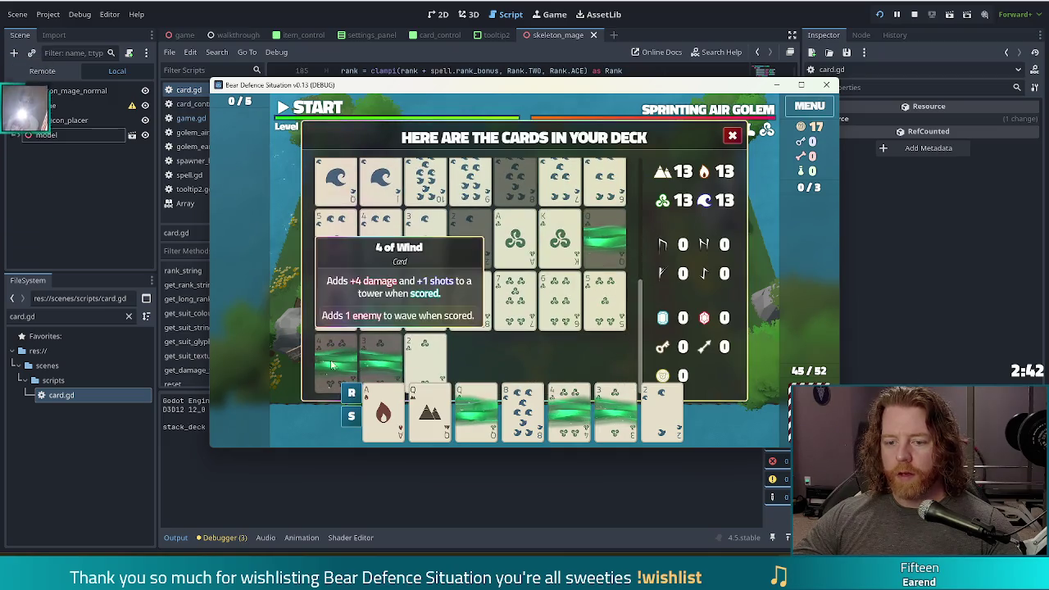
left_click(737, 138)
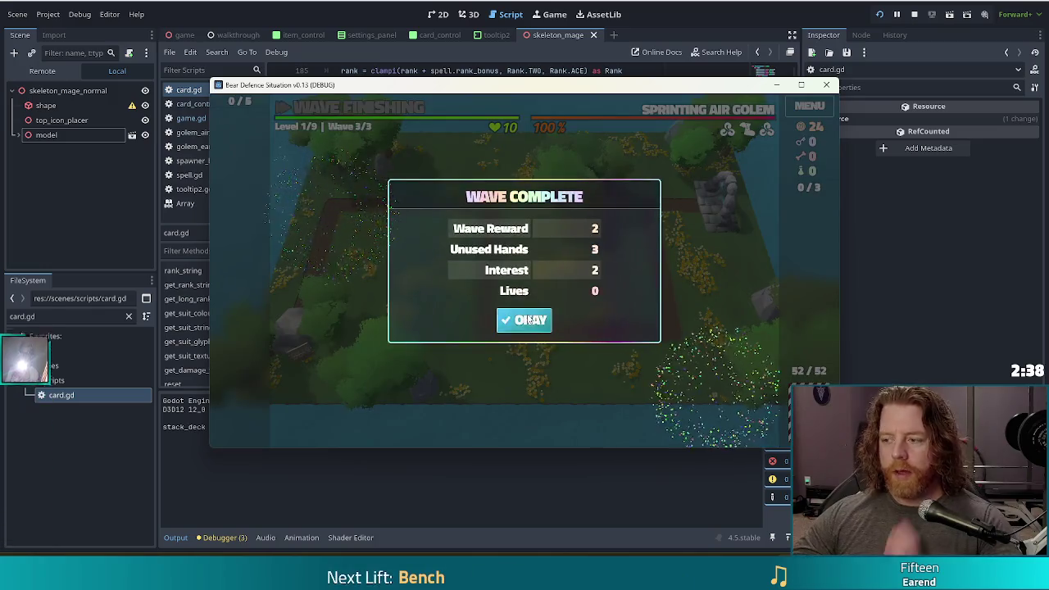
left_click(541, 320)
Step: Upgrade the Ballista Tower with extra Shots, view the deck, and return to Godot
mouse_move(551, 252)
left_click(377, 251)
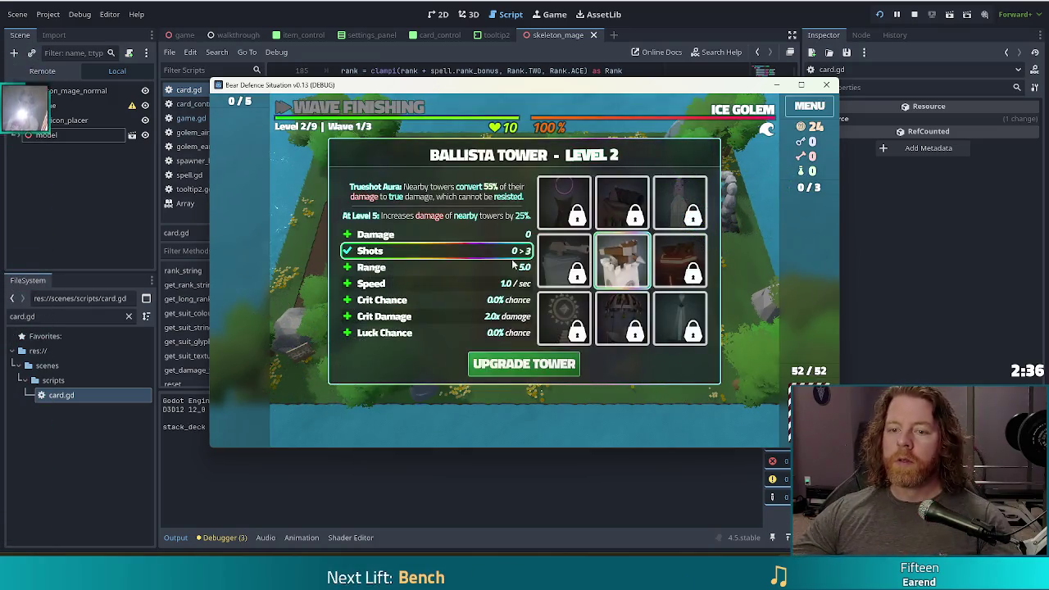
left_click(524, 363)
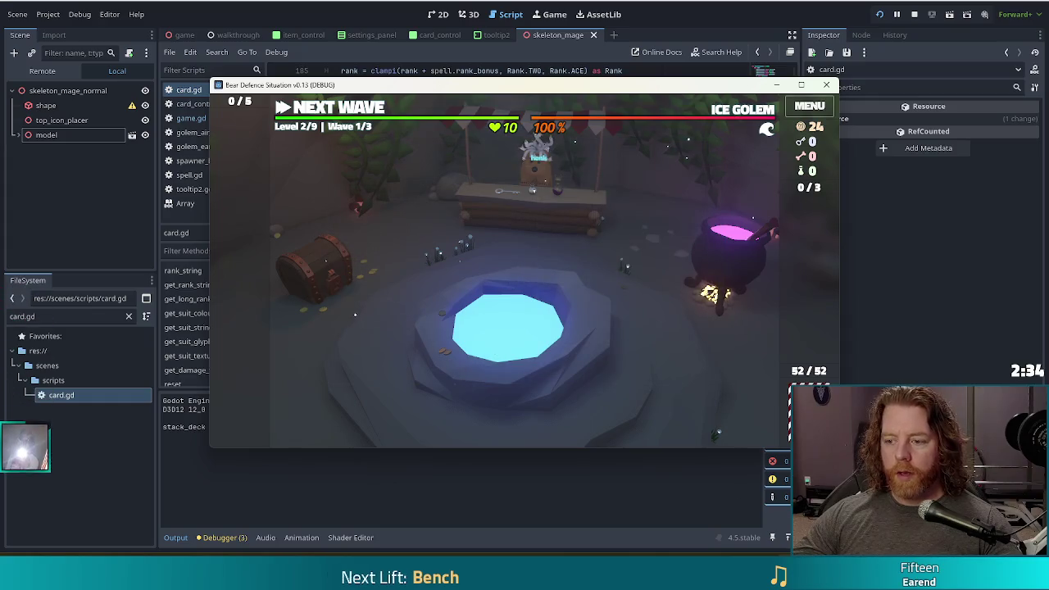
key("d")
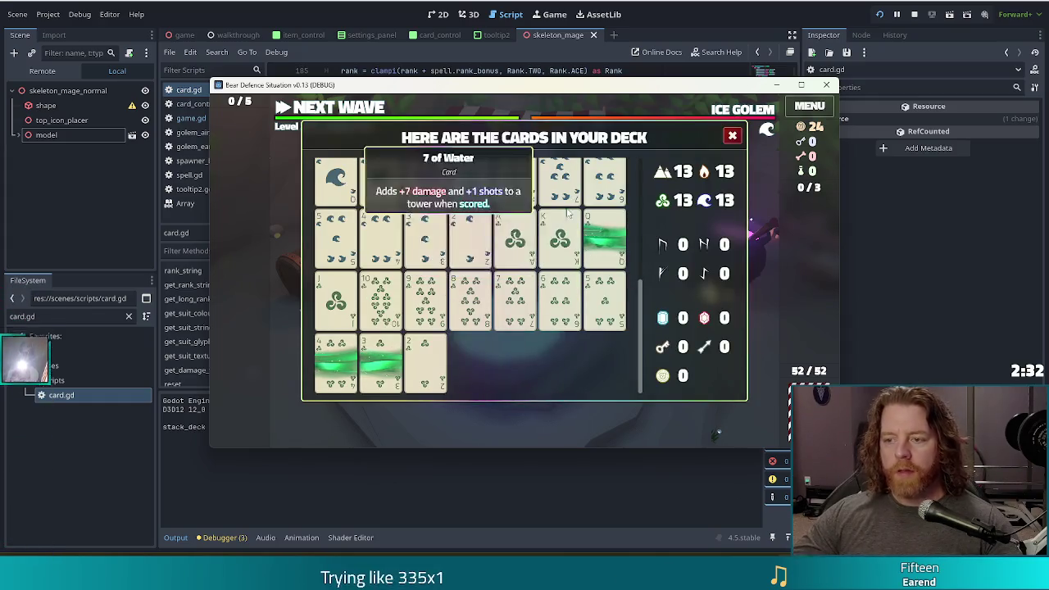
key("alt+Tab")
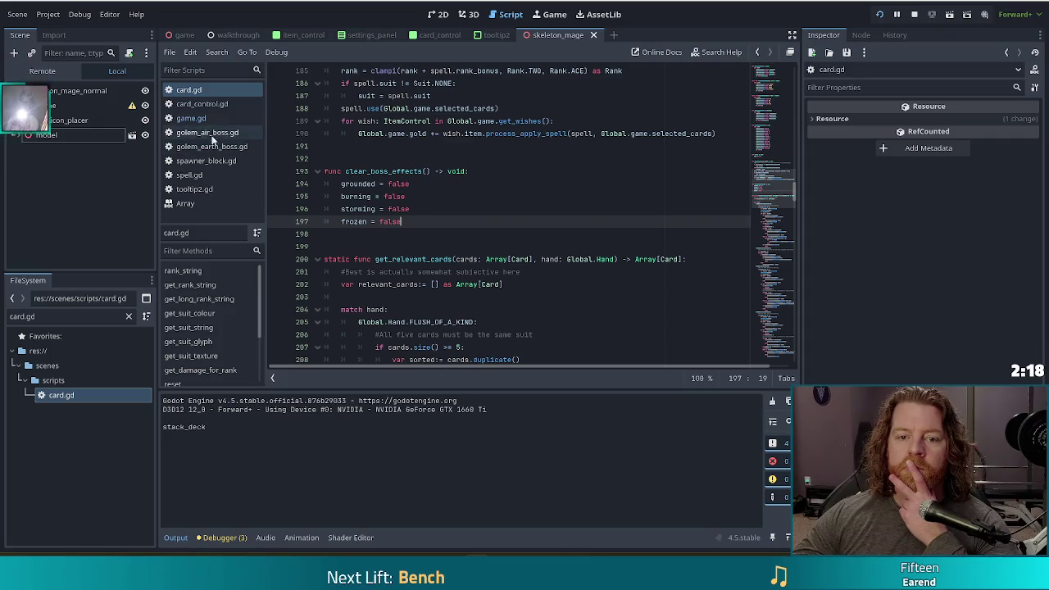
Step: Show game.gd lines 630–631, where card.clear_boss_effects() follows the storming check
left_click(204, 120)
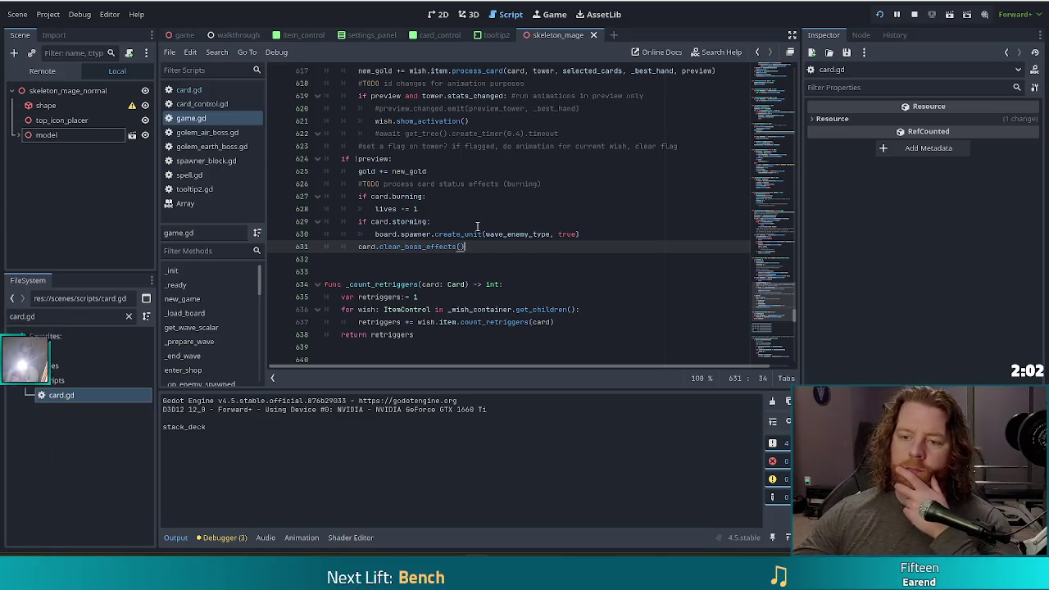
scroll(490, 195, "up", 3)
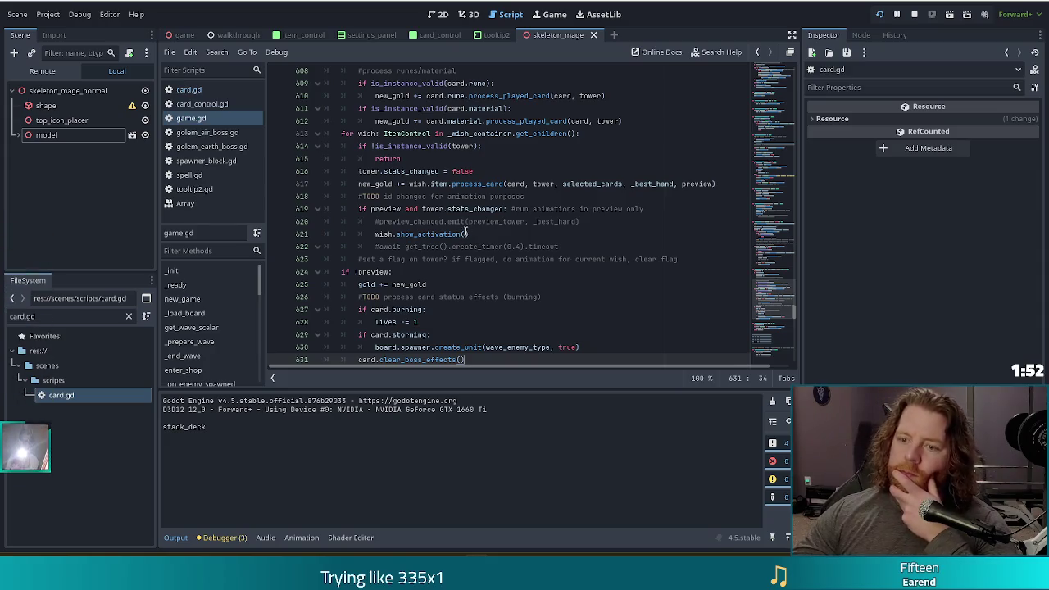
scroll(466, 234, "down", 3)
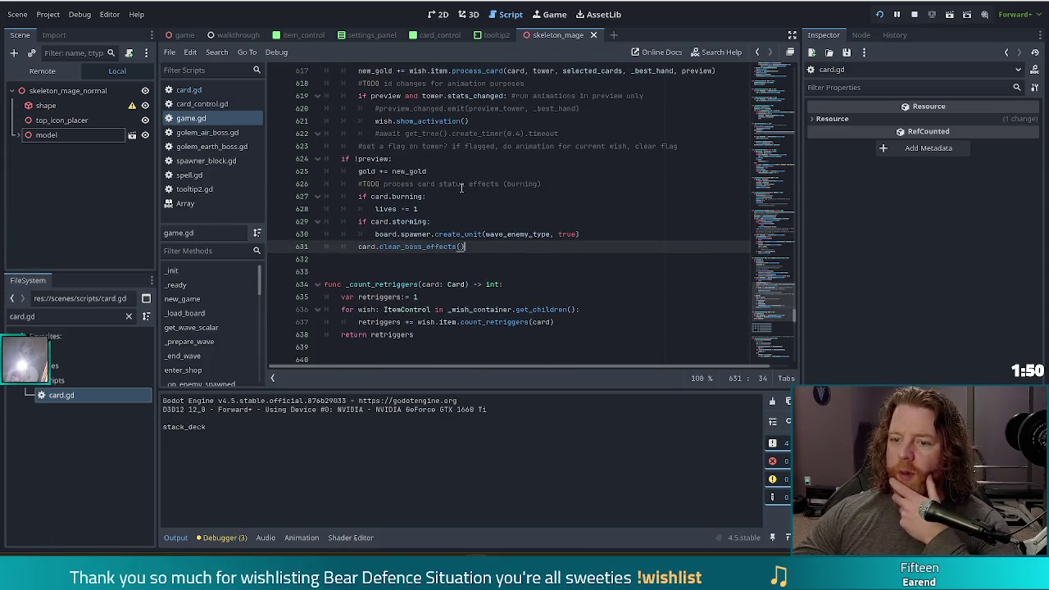
left_click_drag(588, 249, 589, 236)
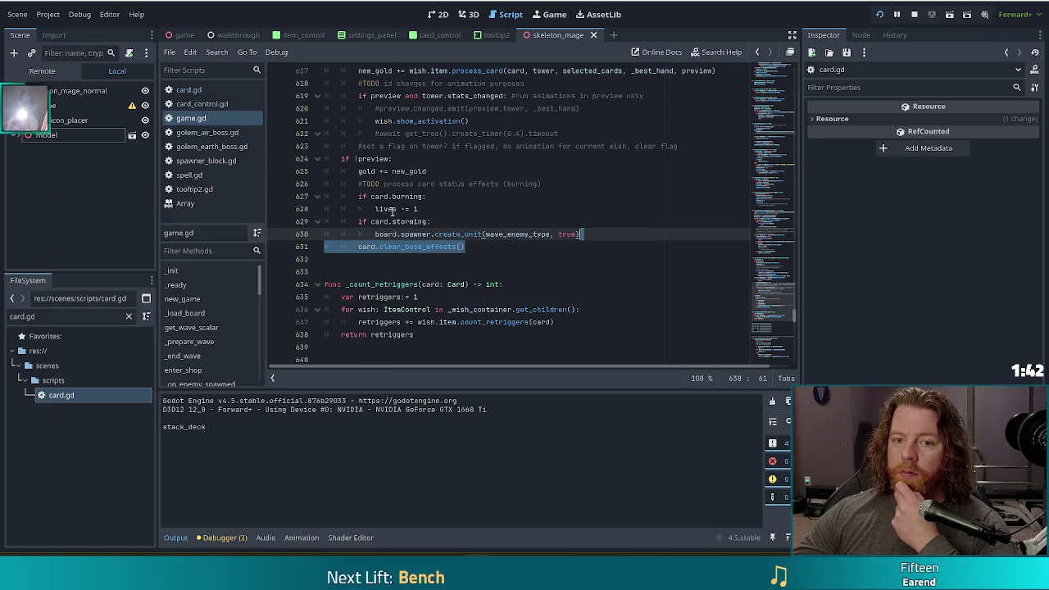
triple_click(55, 319)
Step: Filter FileSystem for 'deck' and open deck.gd to inspect its cards.erase(card) code
type("deck")
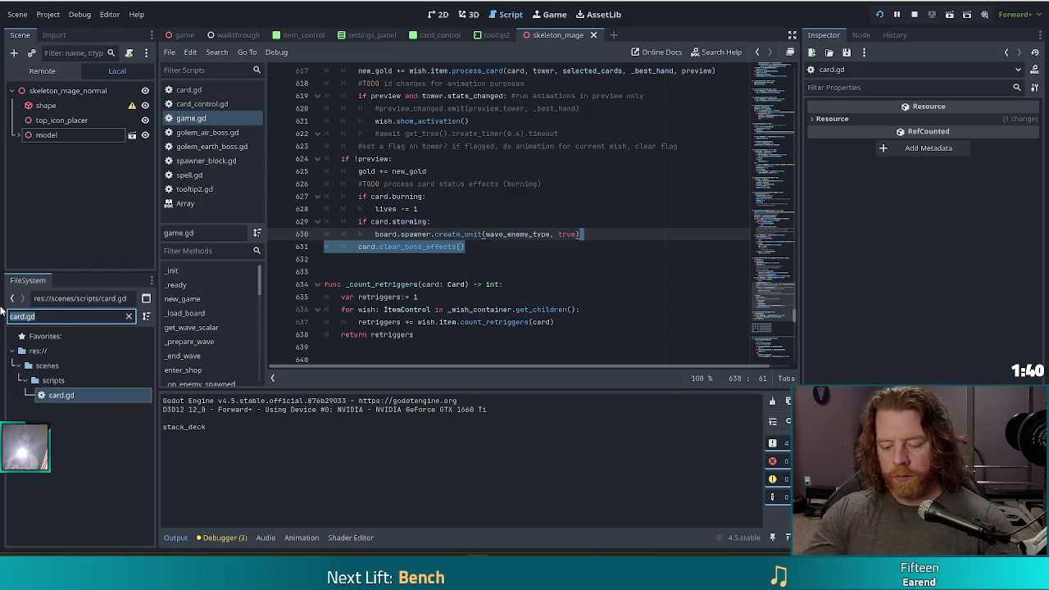
scroll(129, 467, "down", 3)
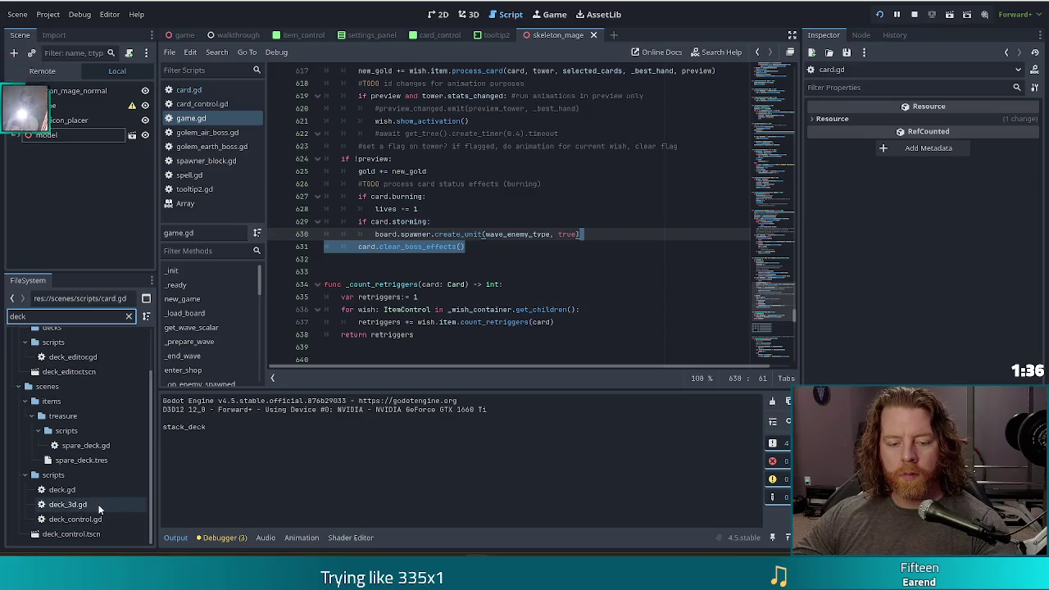
double_click(79, 519)
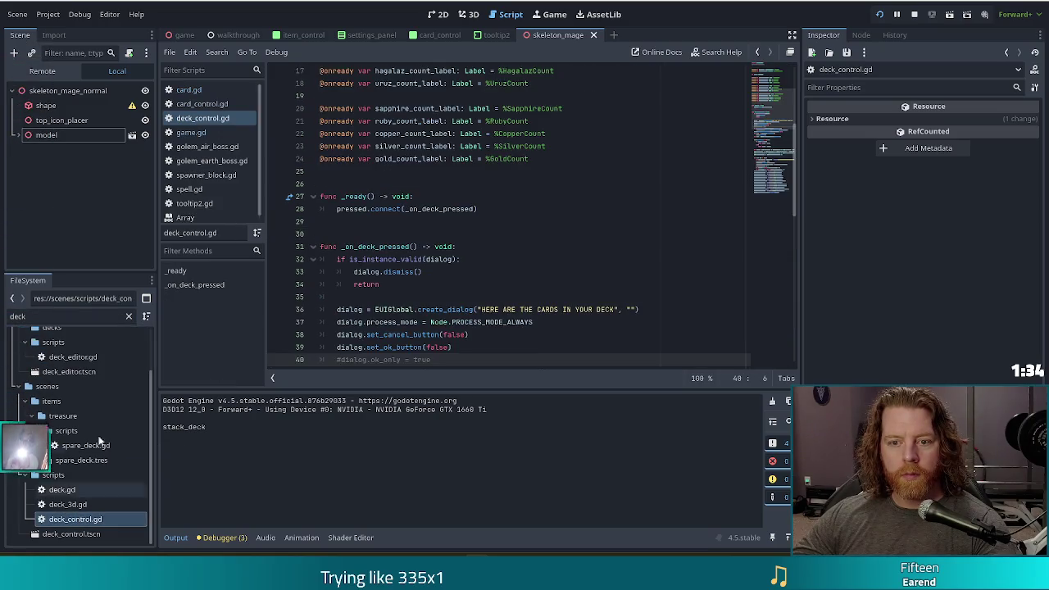
scroll(777, 144, "down", 5)
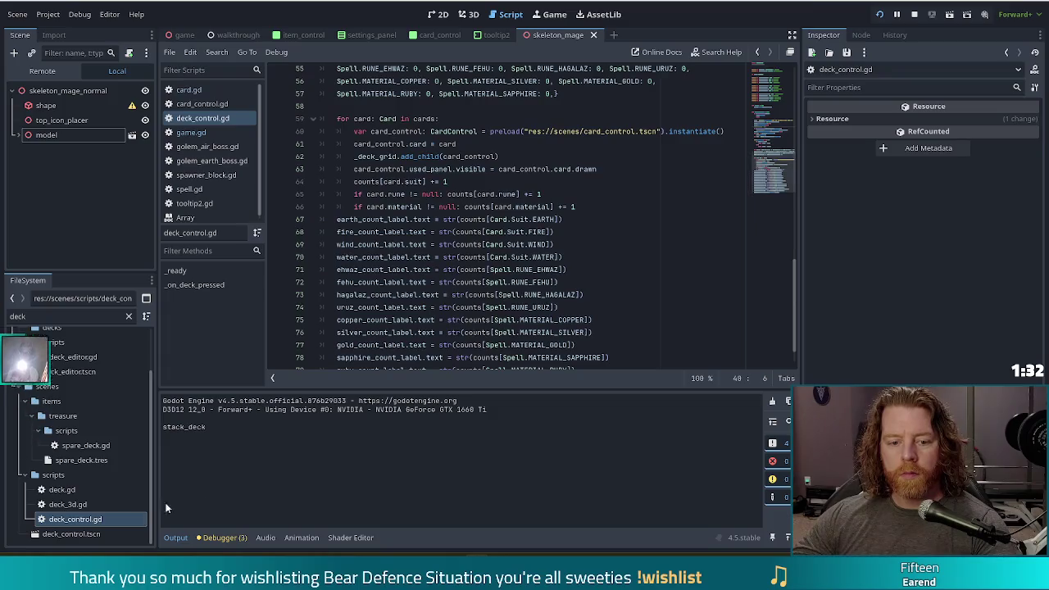
double_click(59, 489)
left_click(491, 271)
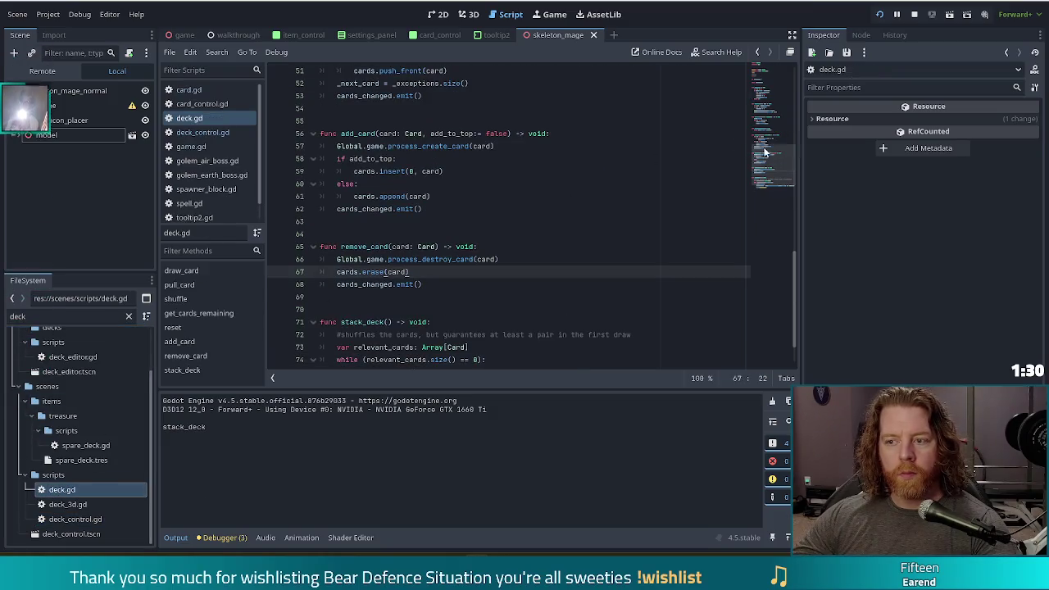
scroll(775, 189, "up", 10)
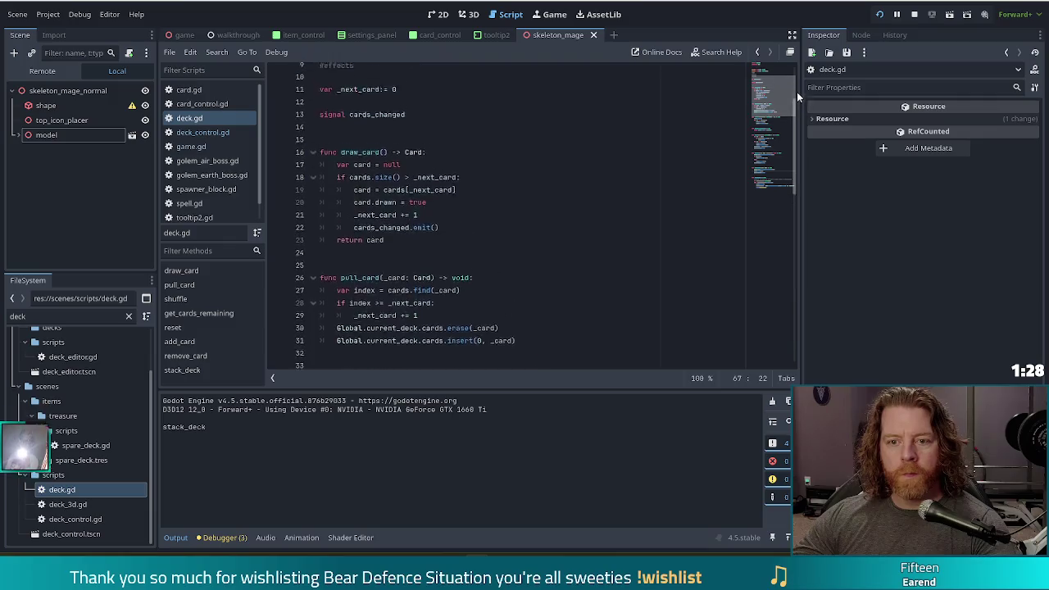
scroll(796, 92, "up", 2)
scroll(793, 134, "down", 9)
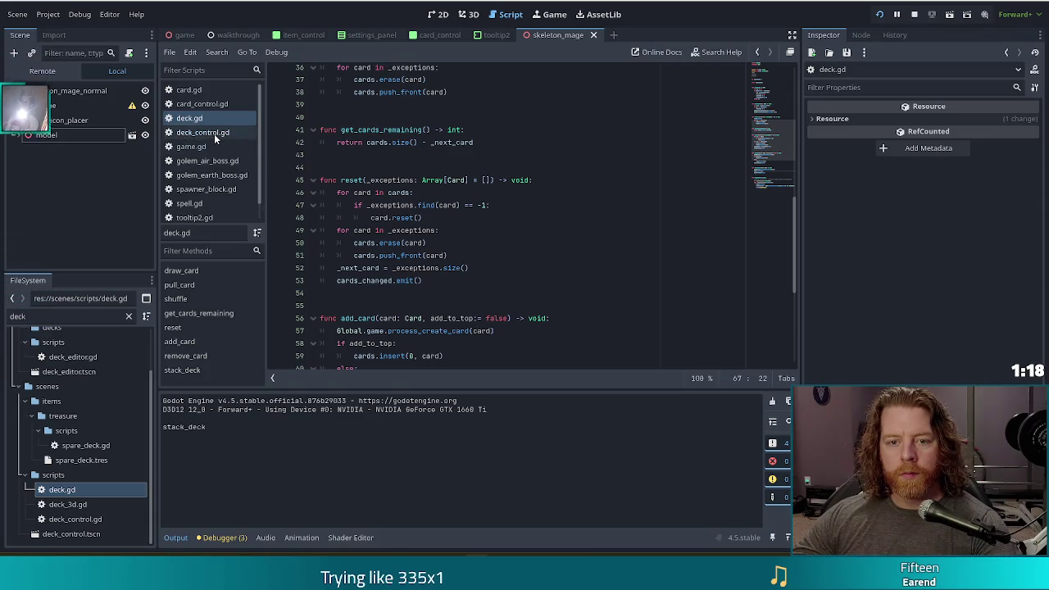
Step: Check the clear_boss_effects call in game.gd, then return to card.gd
left_click(191, 146)
left_click(487, 244)
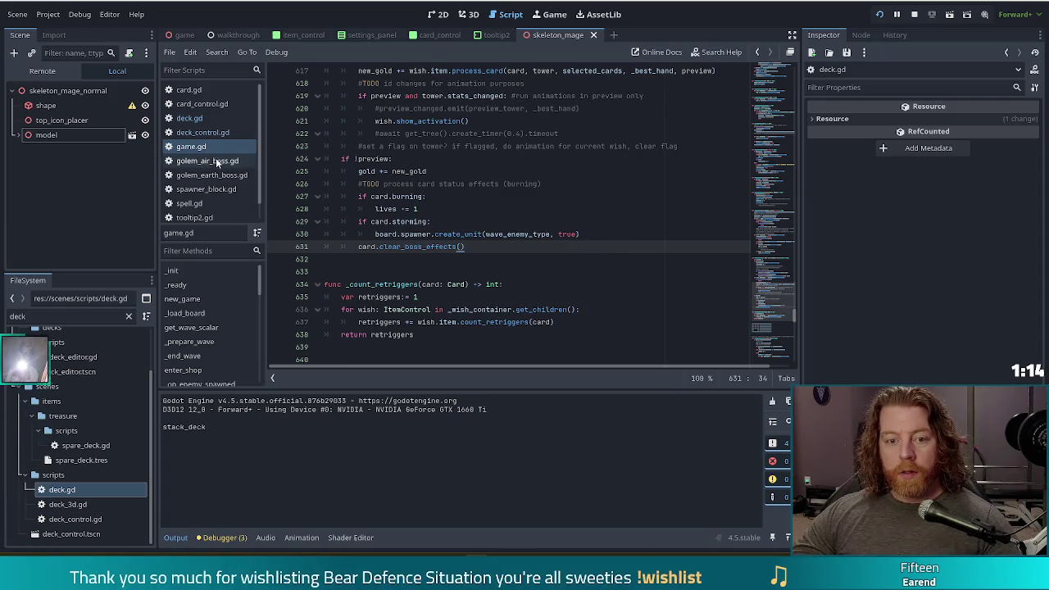
left_click(212, 90)
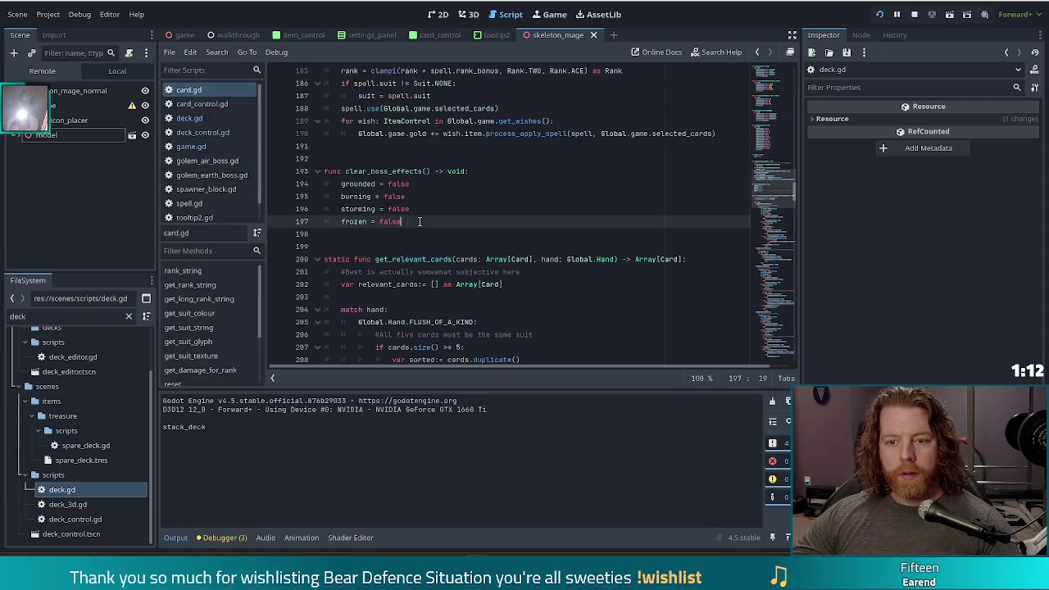
Step: Cut the clear_boss_effects function out of card.gd and save card.gd
key("shift+Up")
key("shift+Up")
key("shift+Up")
key("shift+Left")
key("ctrl+c")
key("Delete")
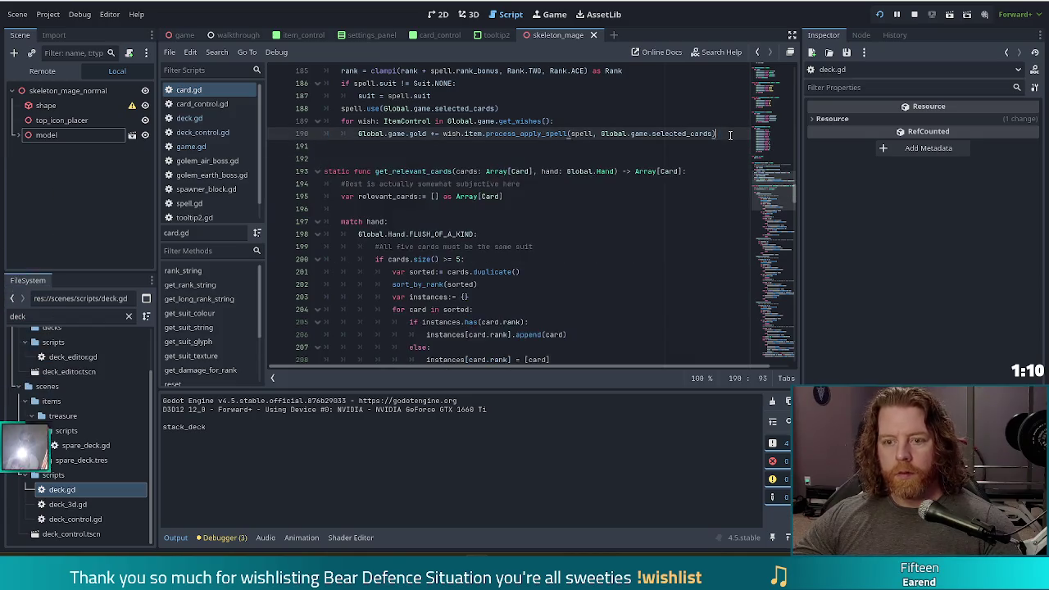
key("ctrl+s")
Step: Paste the function into deck.gd after reset() and add a 'for card in cards:' loop
key("alt+Left")
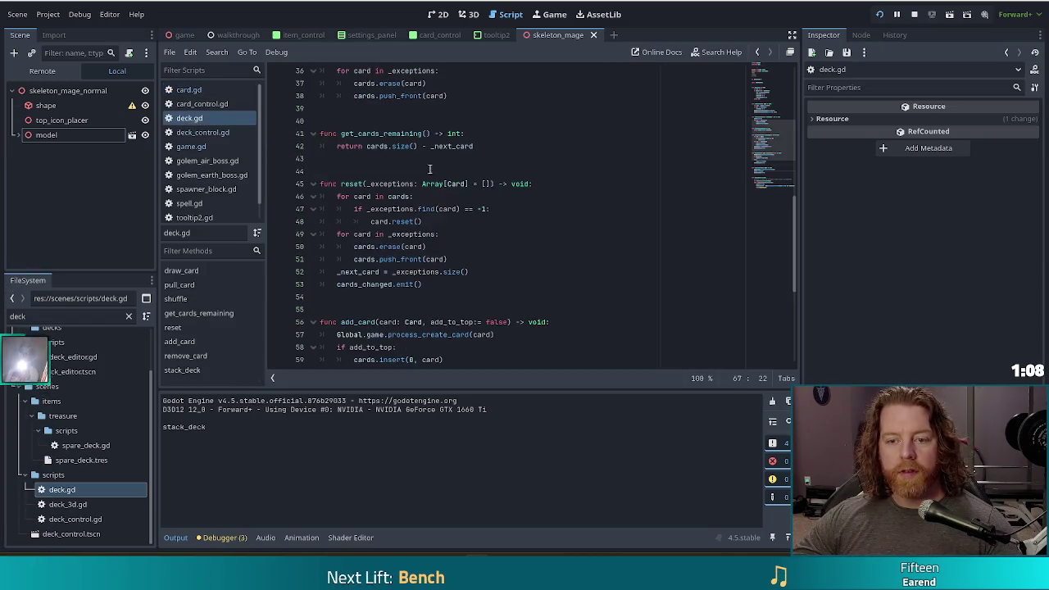
scroll(372, 234, "down", 2)
left_click(435, 211)
key("ctrl+v")
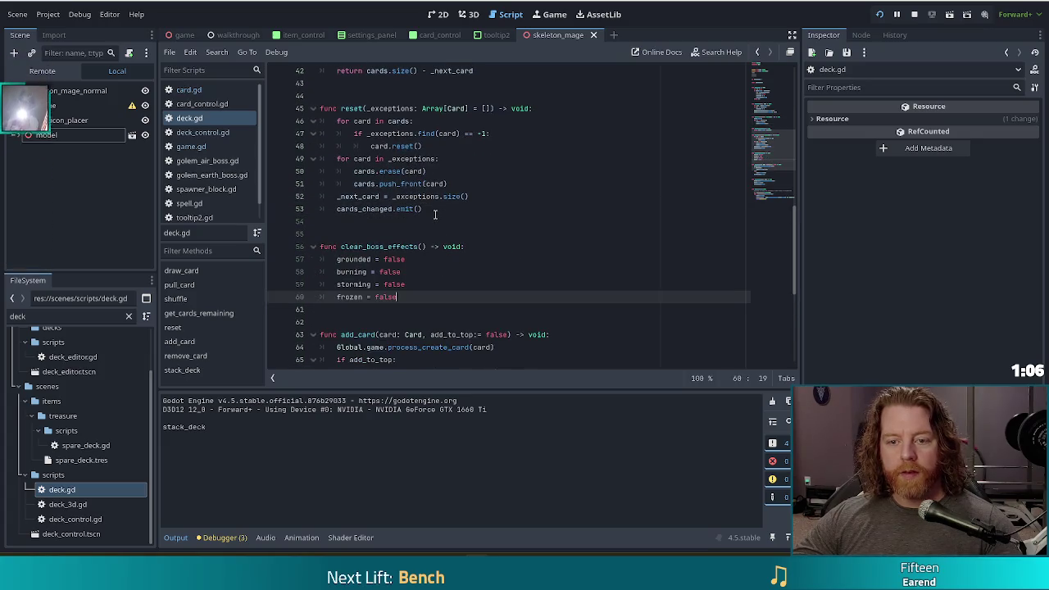
left_click(365, 234)
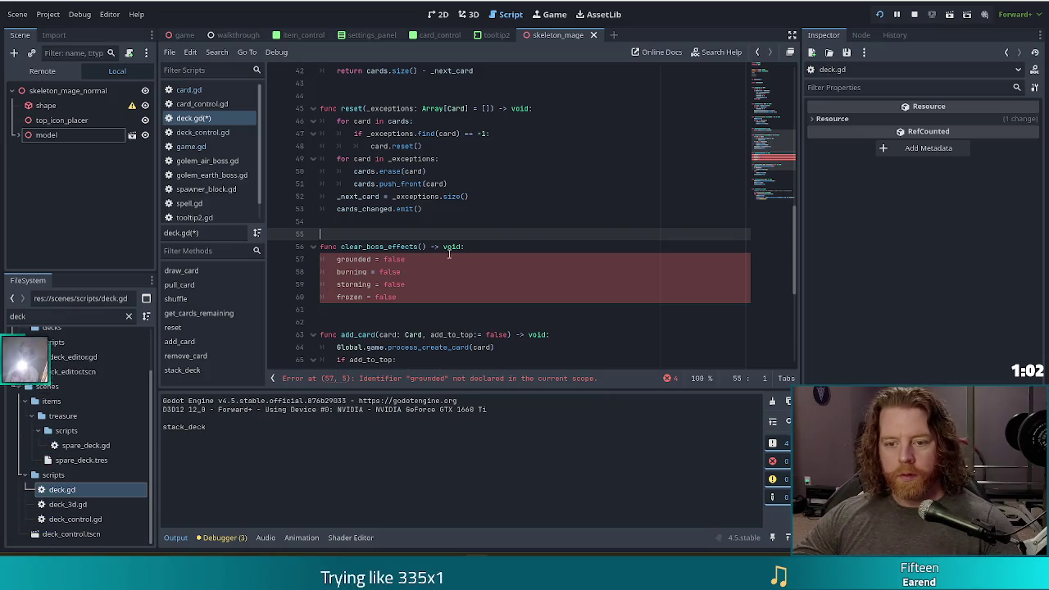
left_click(496, 246)
key("Return")
type("for")
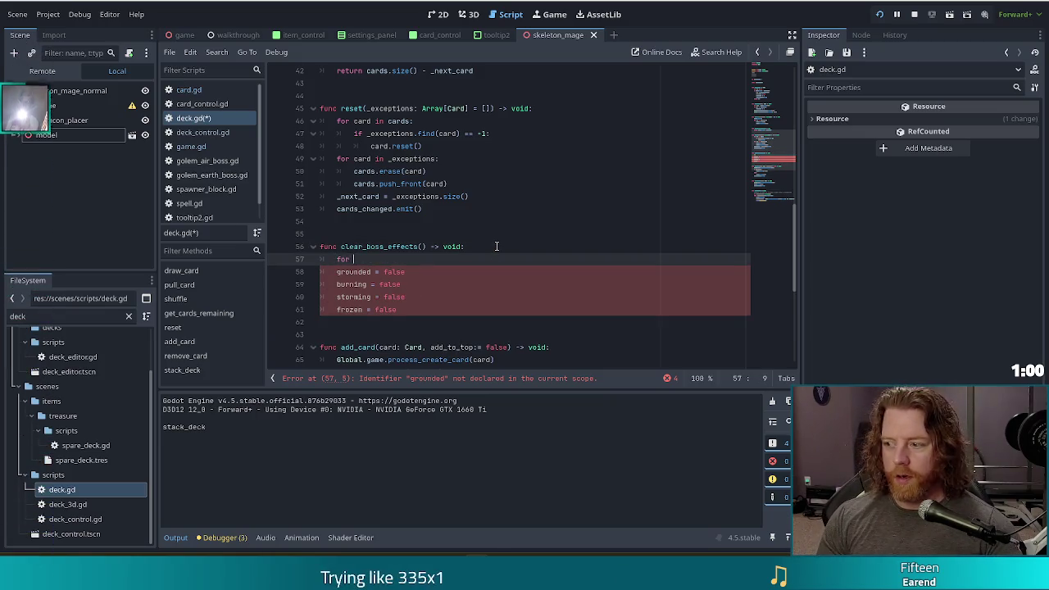
type(" card")
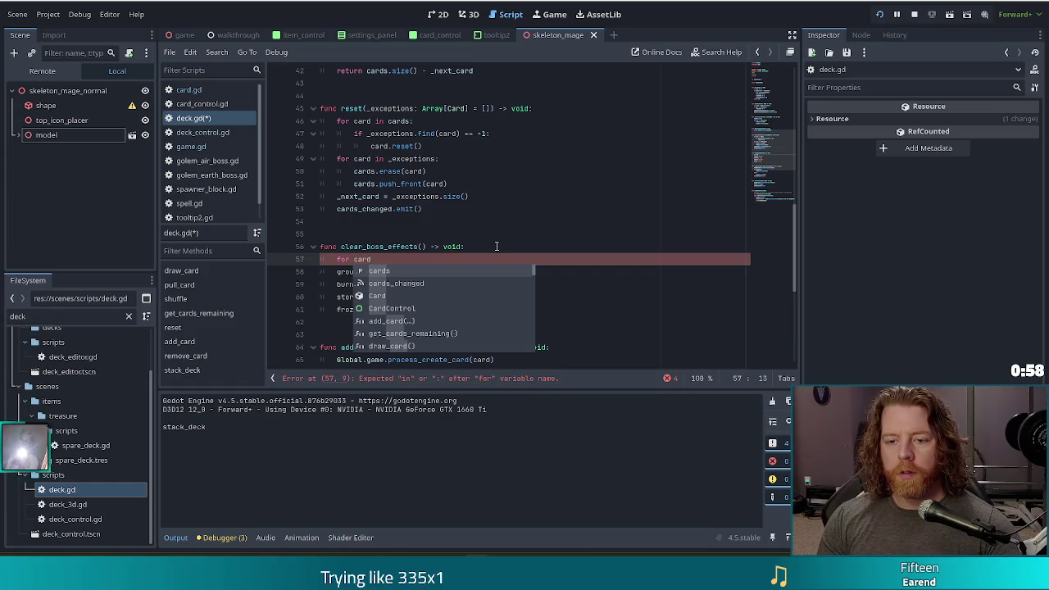
type(" in cards:")
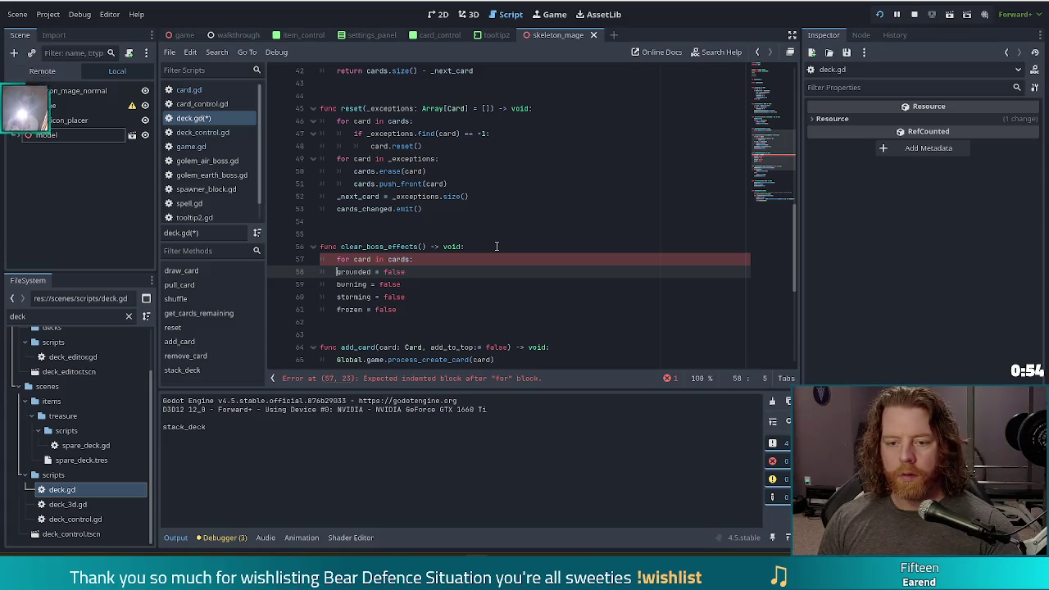
Step: Indent the four flag resets under the loop and prefix each with 'card.'
key("shift+Down")
key("shift+Down")
key("shift+Down")
key("Tab")
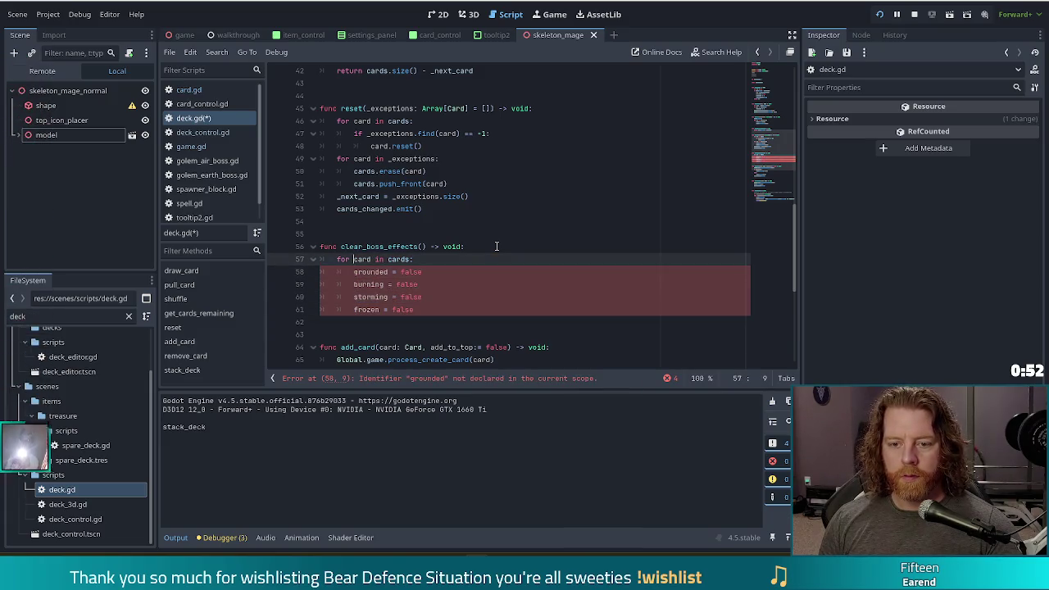
key("Down")
type("card.")
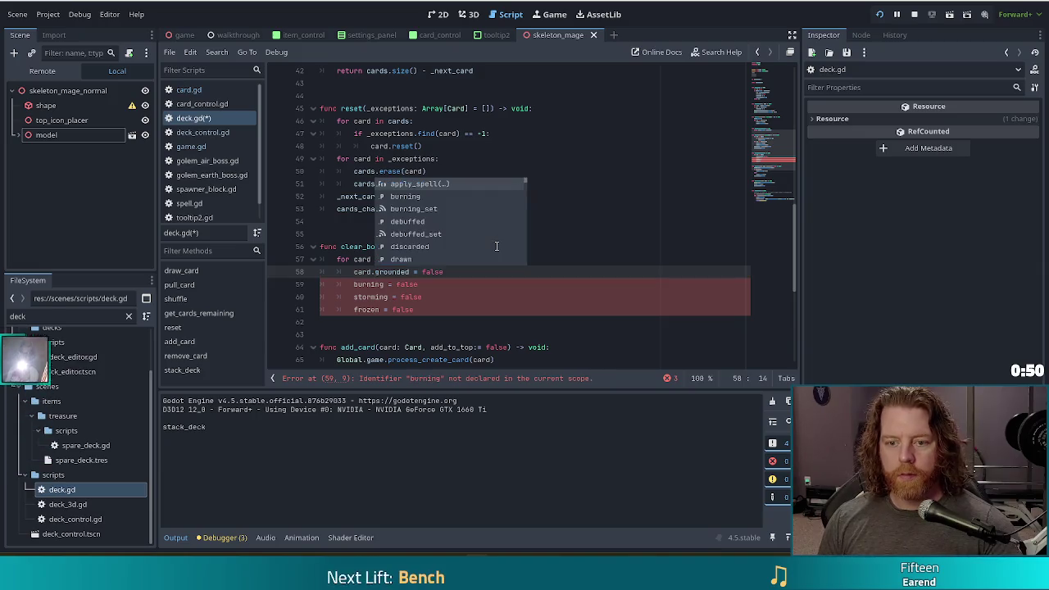
key("ctrl+shift+Left")
key("ctrl+c")
key("Escape")
key("Down")
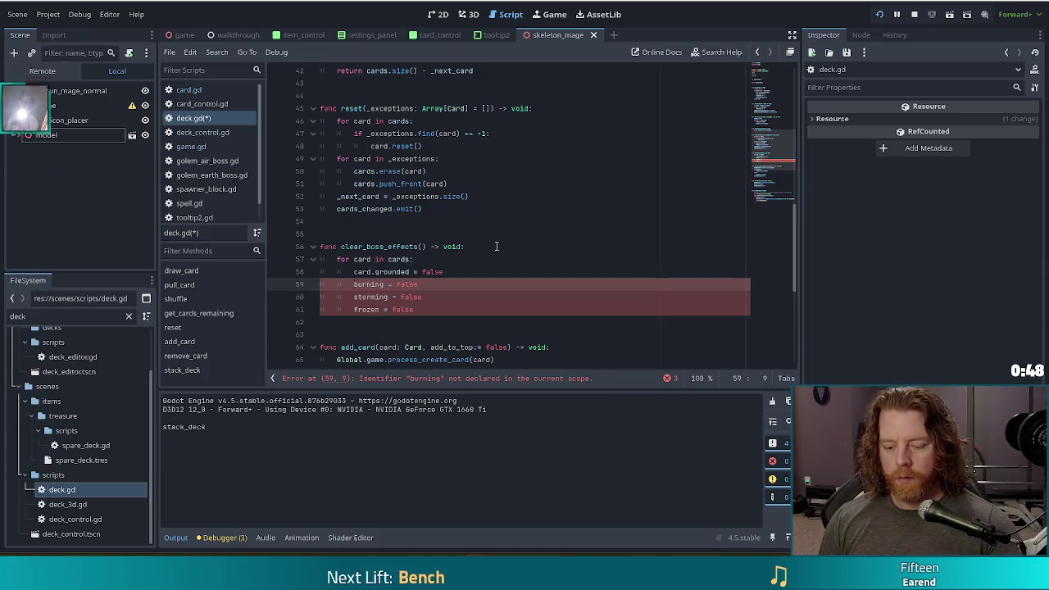
key("ctrl+v")
key("Down")
key("ctrl+v")
key("Down")
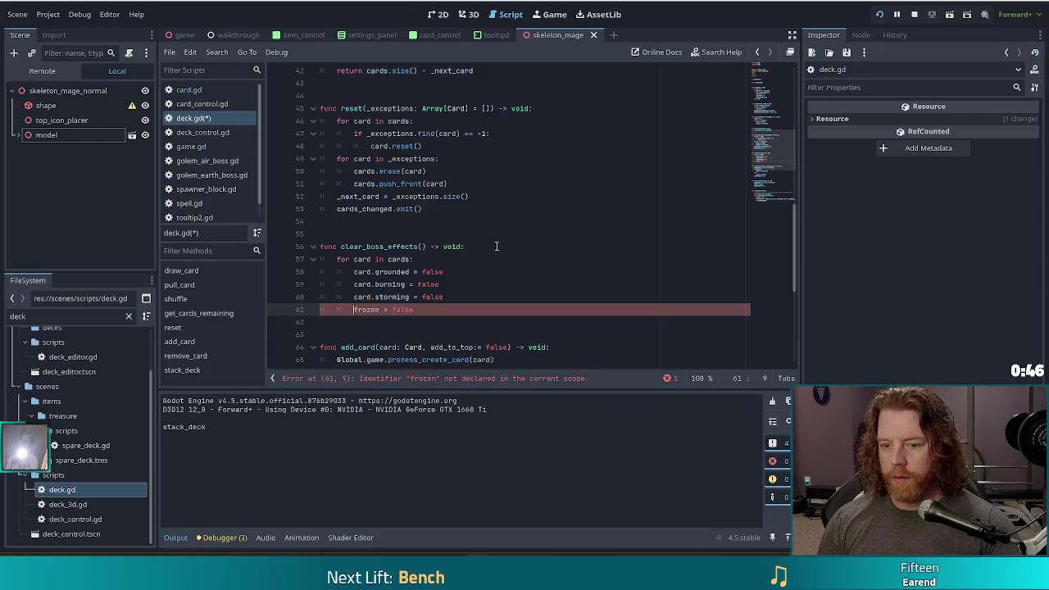
key("ctrl+v")
key("Escape")
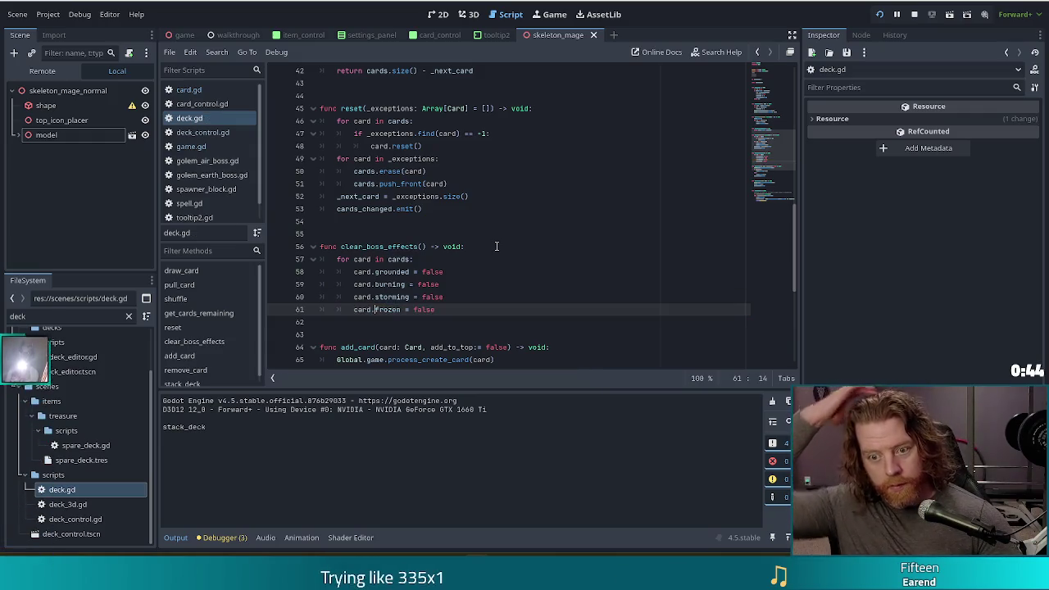
Step: Delete the card.clear_boss_effects() call line from game.gd
left_click(196, 146)
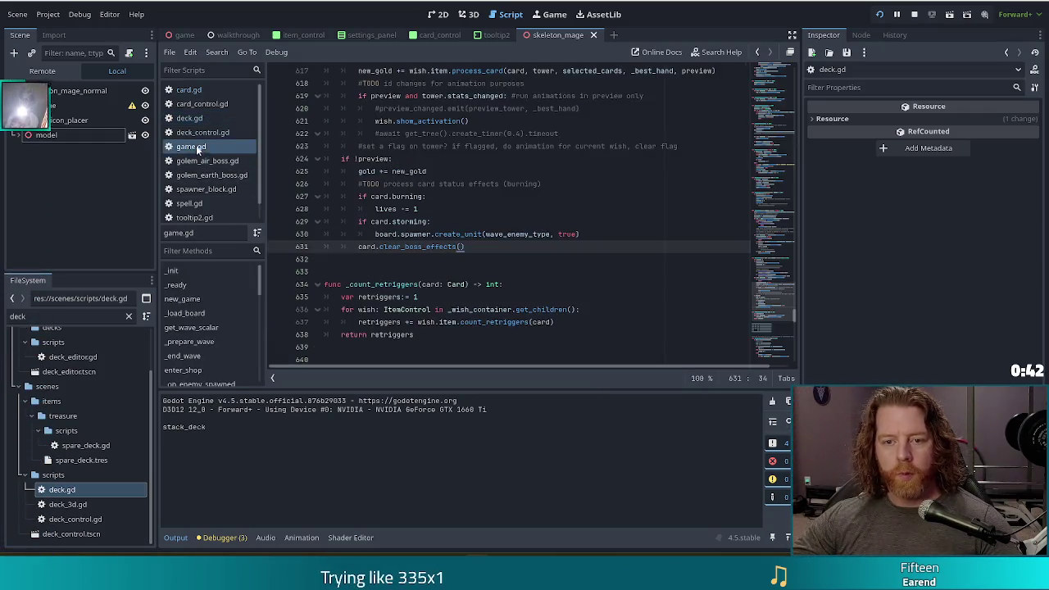
left_click(451, 234)
mouse_move(504, 245)
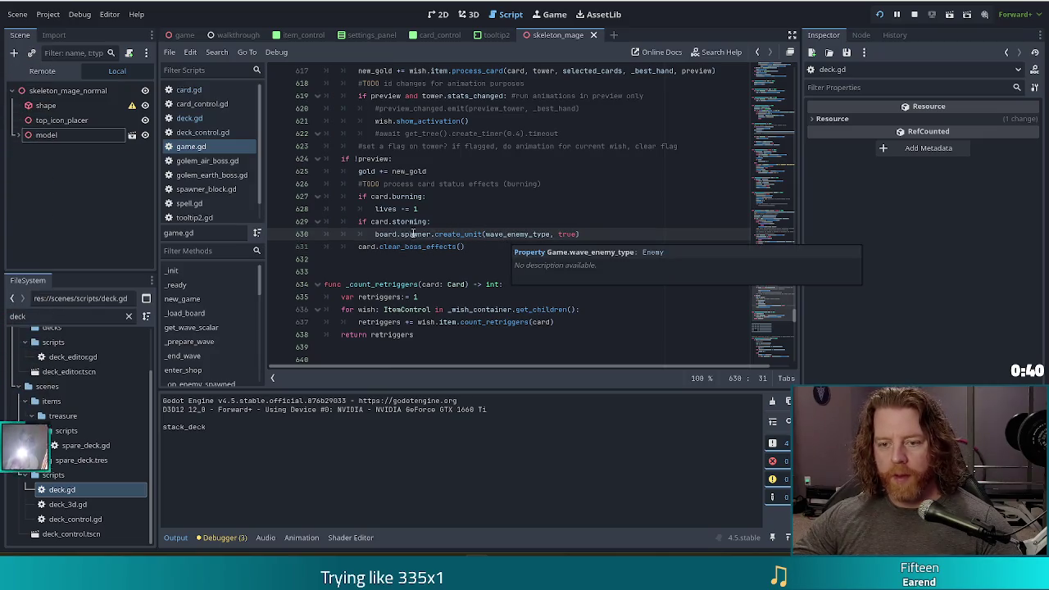
left_click(492, 246)
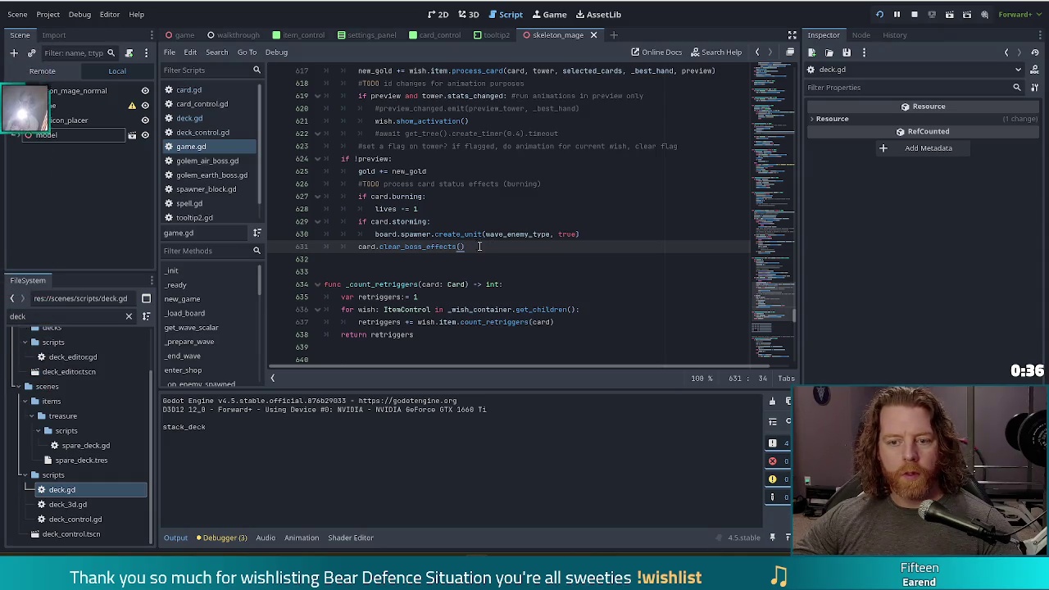
left_click_drag(611, 243, 621, 235)
key("BackSpace")
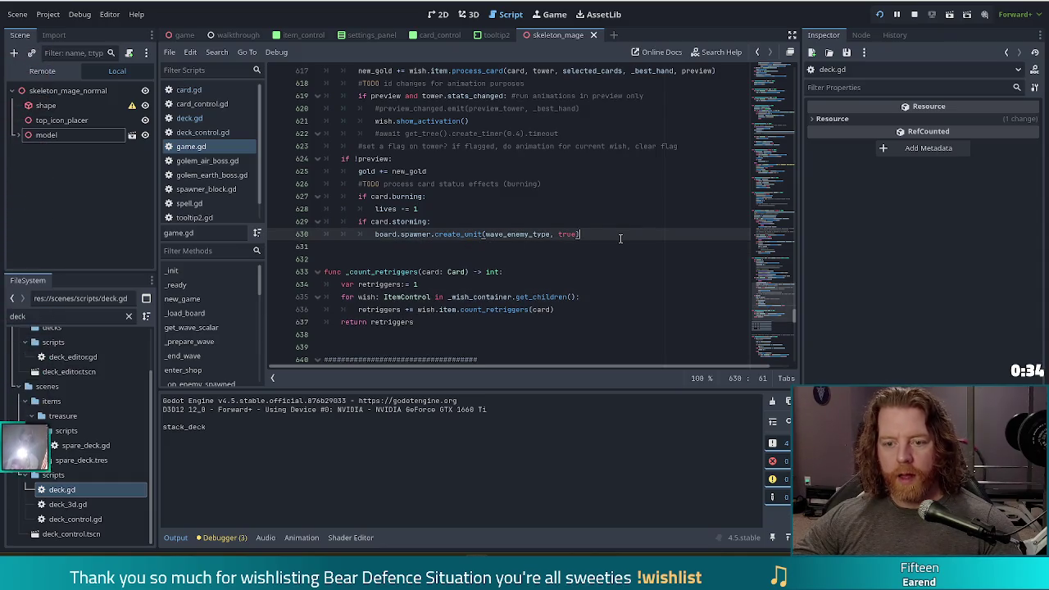
Step: Bring up the _end_wave function through the Filter Methods list and open text search
scroll(222, 322, "down", 3)
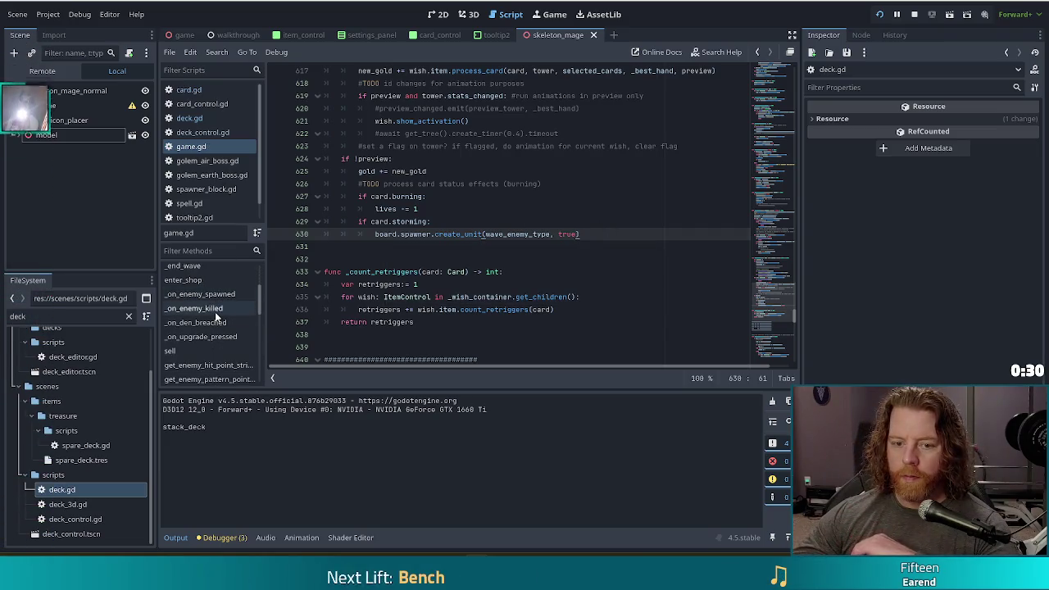
scroll(215, 311, "down", 6)
scroll(218, 302, "down", 8)
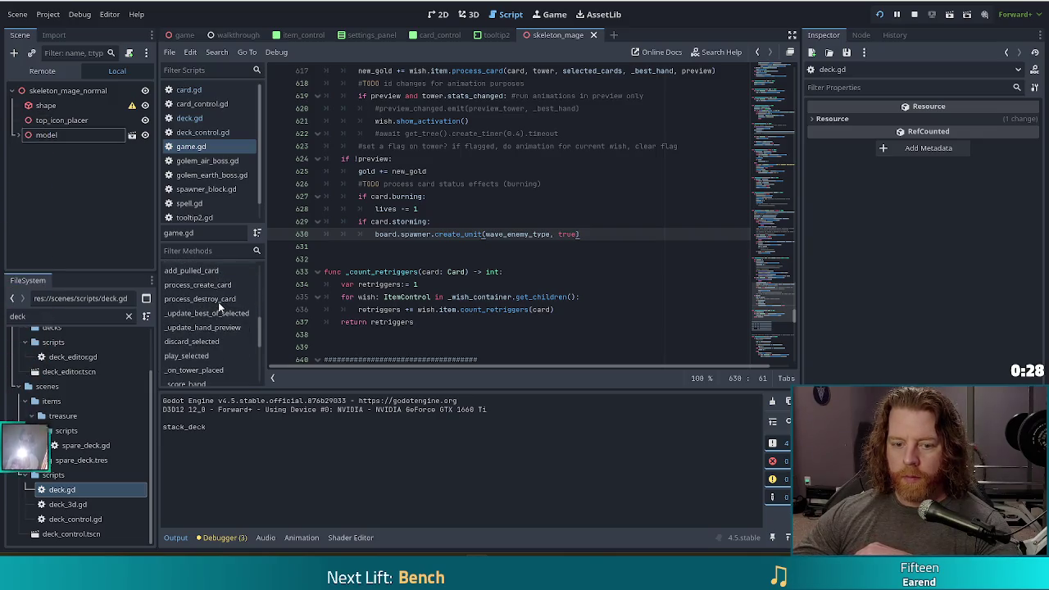
scroll(222, 334, "down", 4)
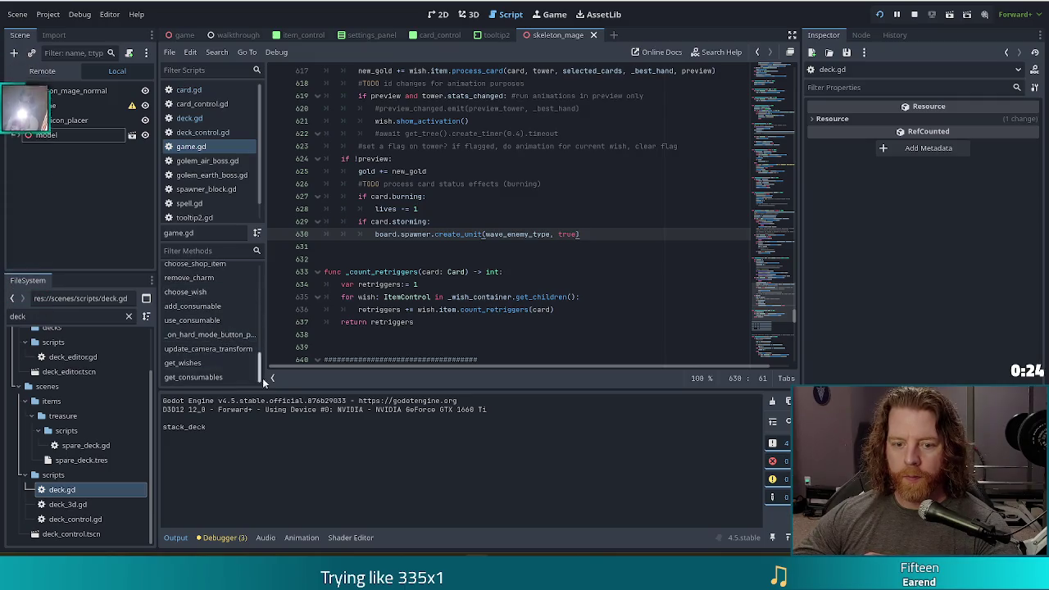
scroll(258, 362, "up", 2)
left_click_drag(258, 362, 266, 289)
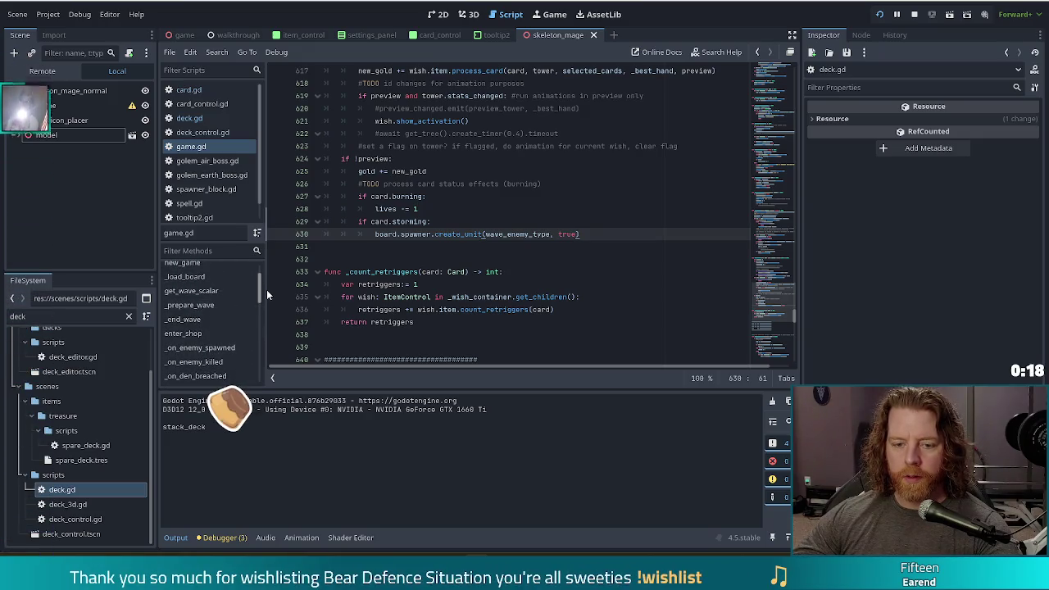
left_click(193, 319)
left_click(443, 235)
scroll(538, 273, "down", 4)
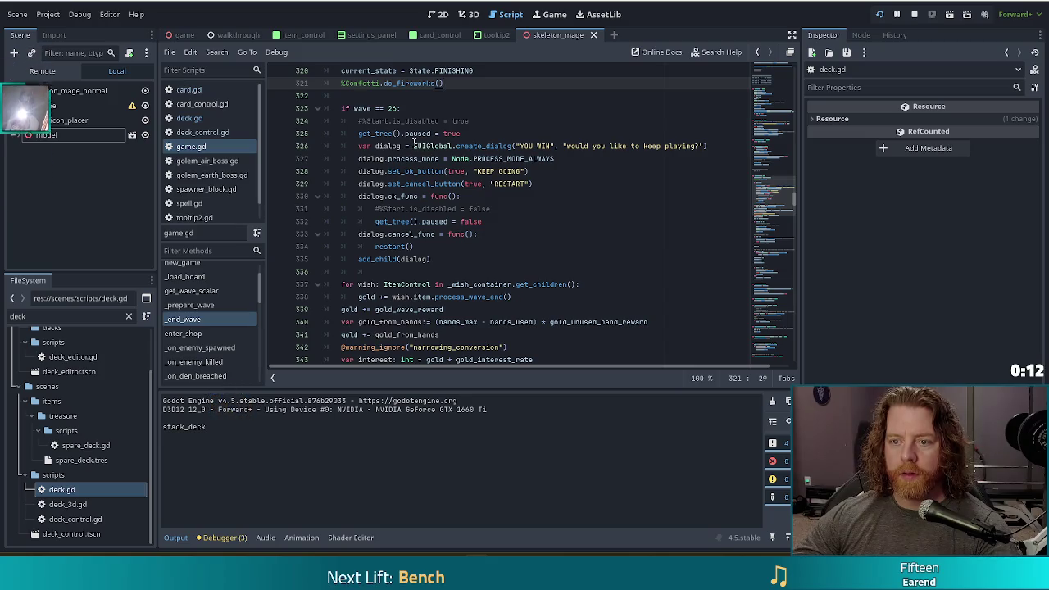
scroll(404, 169, "down", 3)
scroll(403, 170, "down", 2)
double_click(446, 199)
key("ctrl+f")
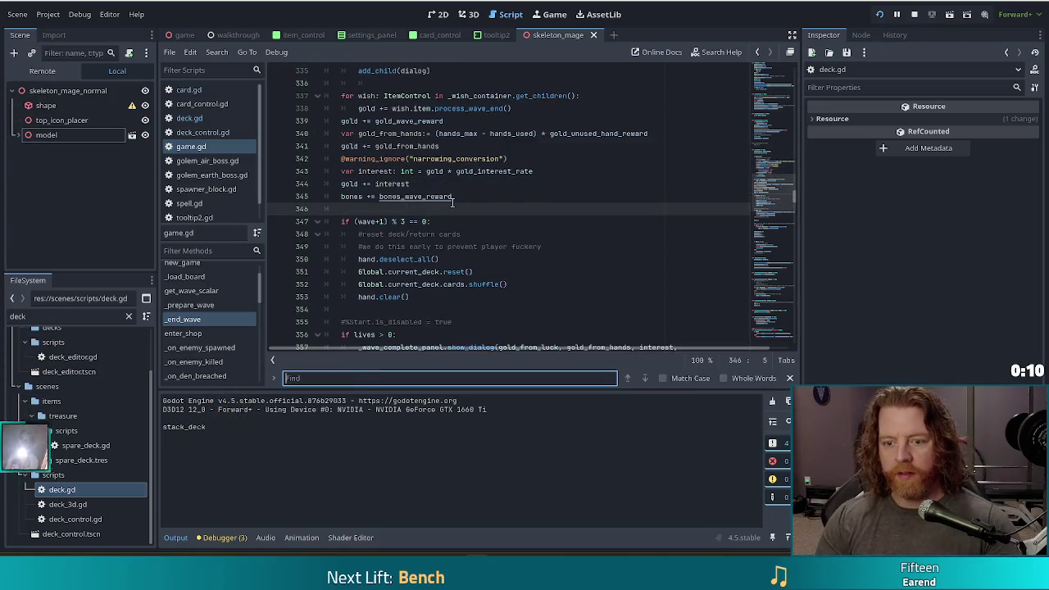
Step: Search game.gd for 'deck' to locate the Global.current_deck.reset() line in _end_wave
type("deck")
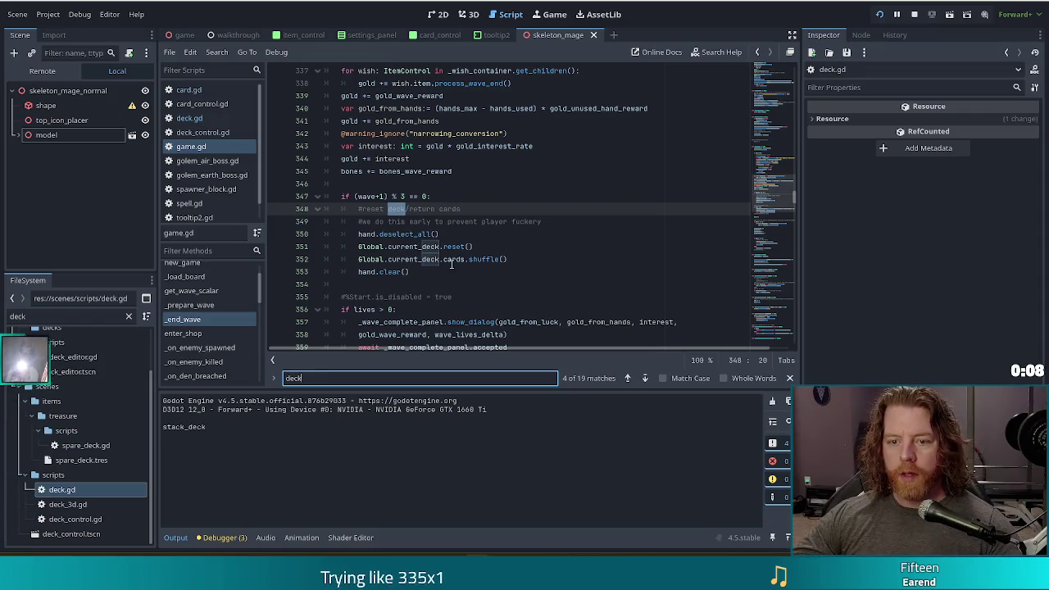
left_click(444, 235)
scroll(432, 203, "down", 2)
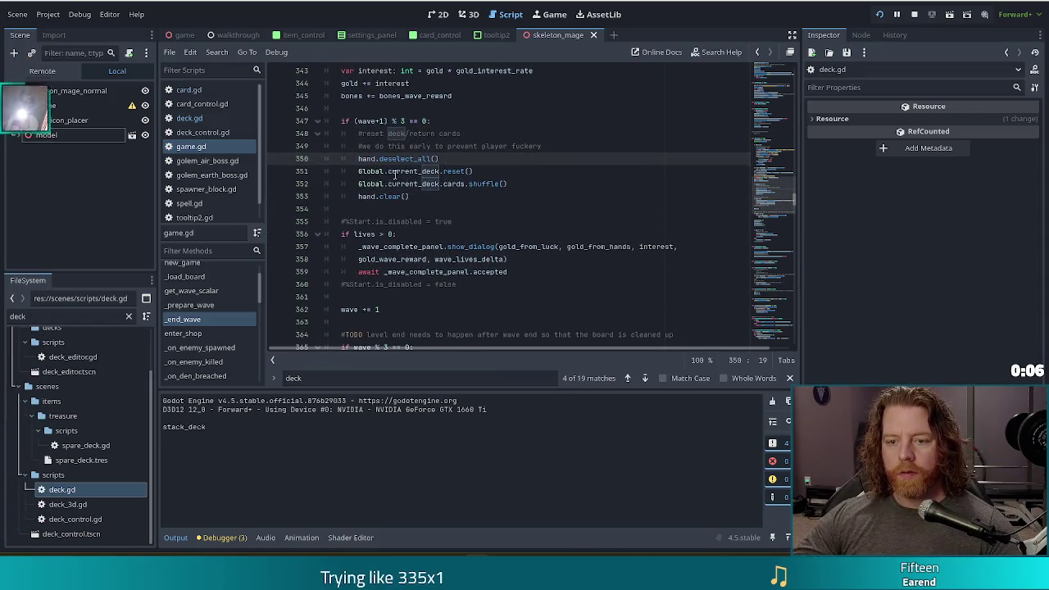
left_click(453, 185)
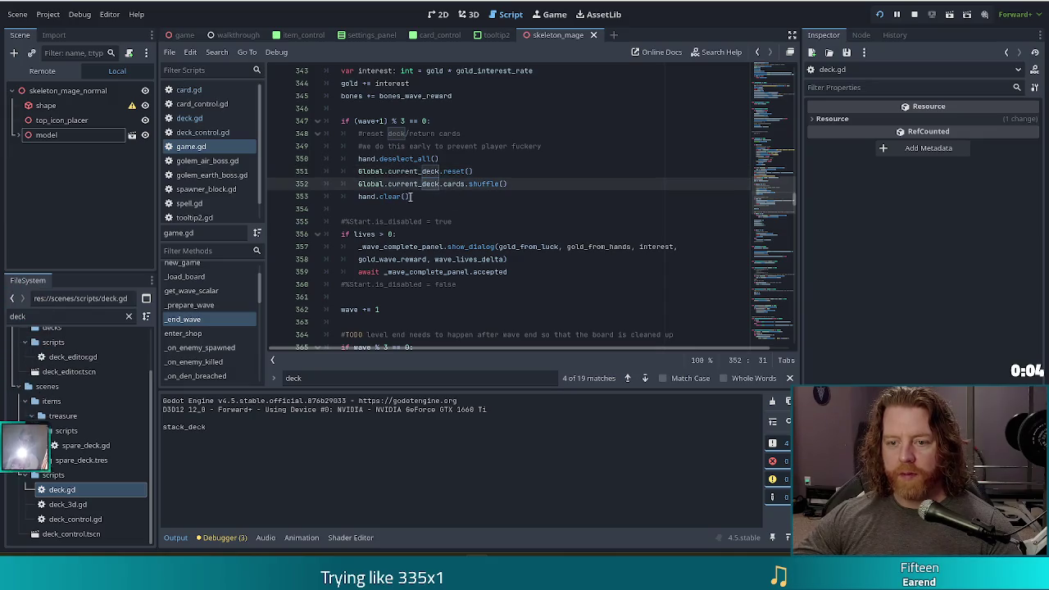
left_click(412, 197)
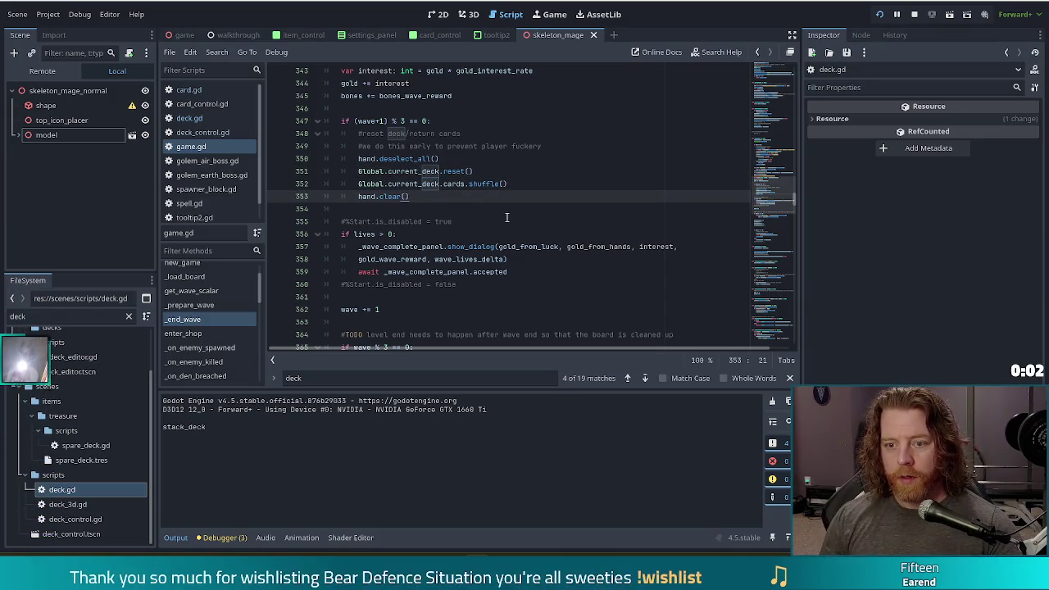
key("Up")
key("Return")
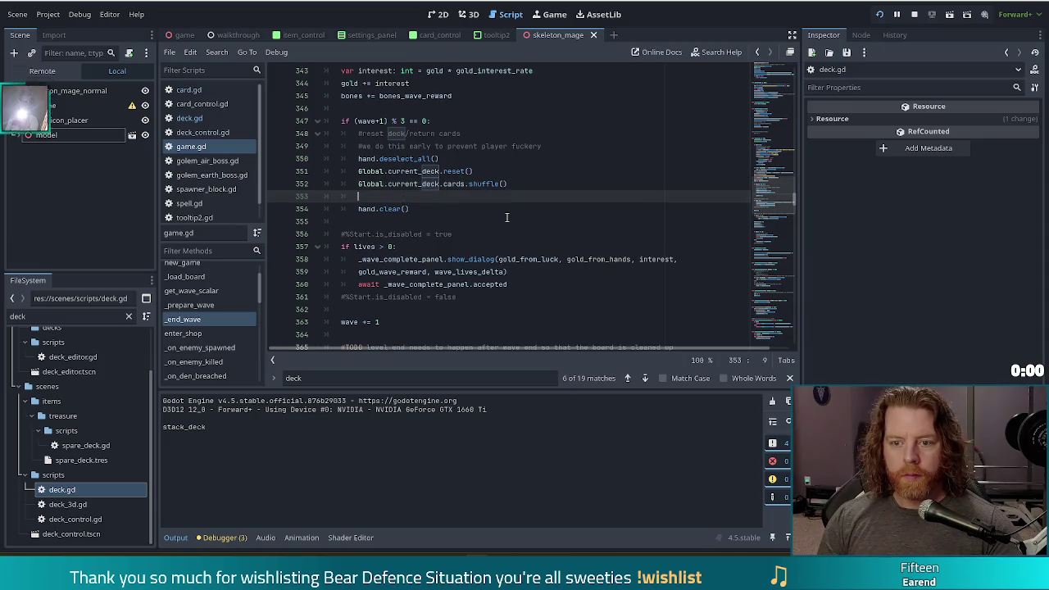
key("ctrl+z")
Step: Insert Global.current_deck.clear_boss_effects() above the reset() call and save game.gd
key("Up")
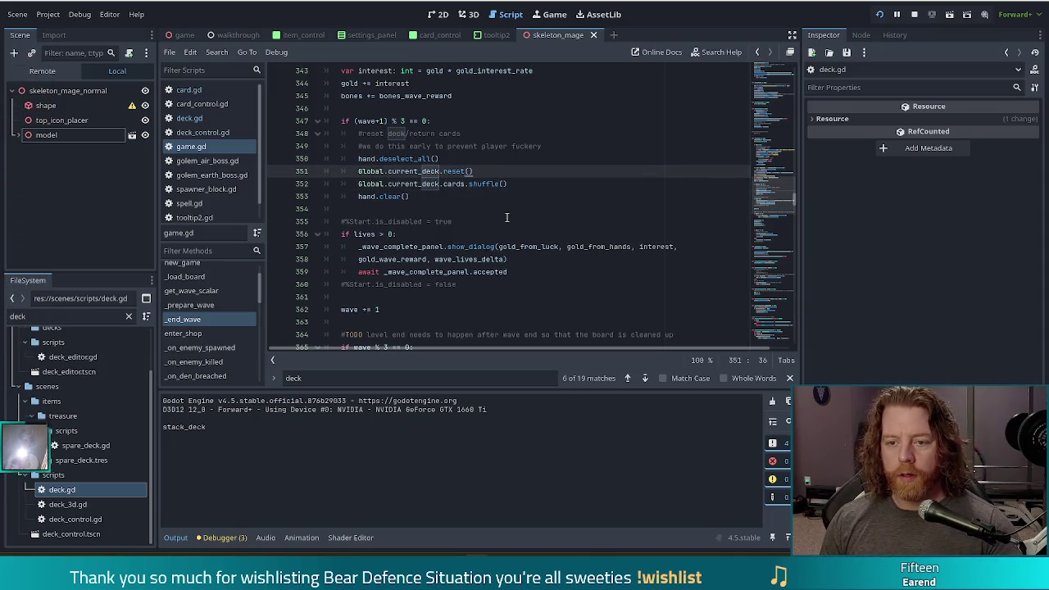
key("ctrl+shift+Return")
type("Globa")
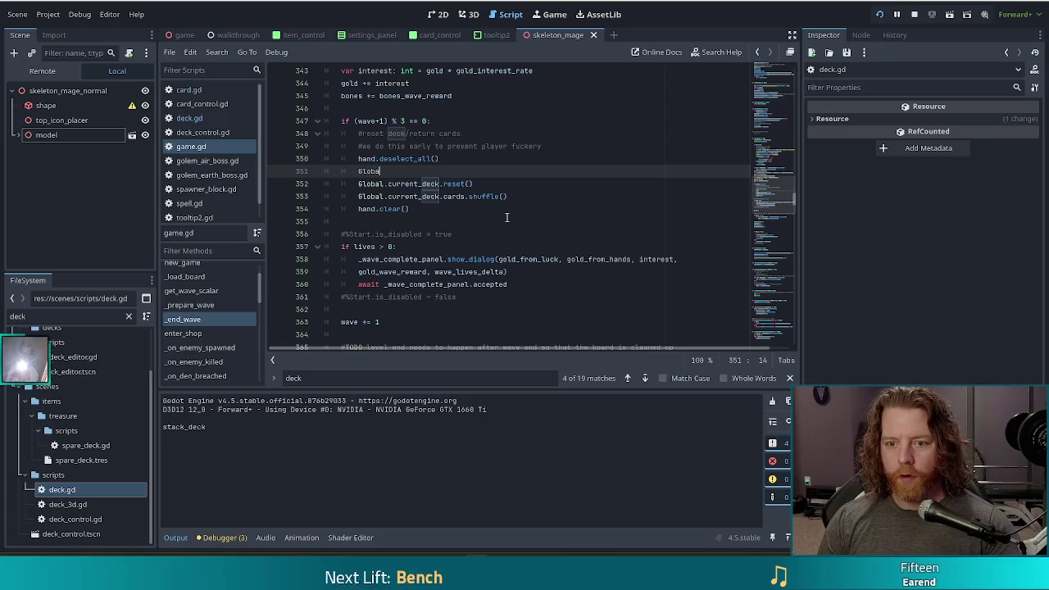
type("l")
type("cu")
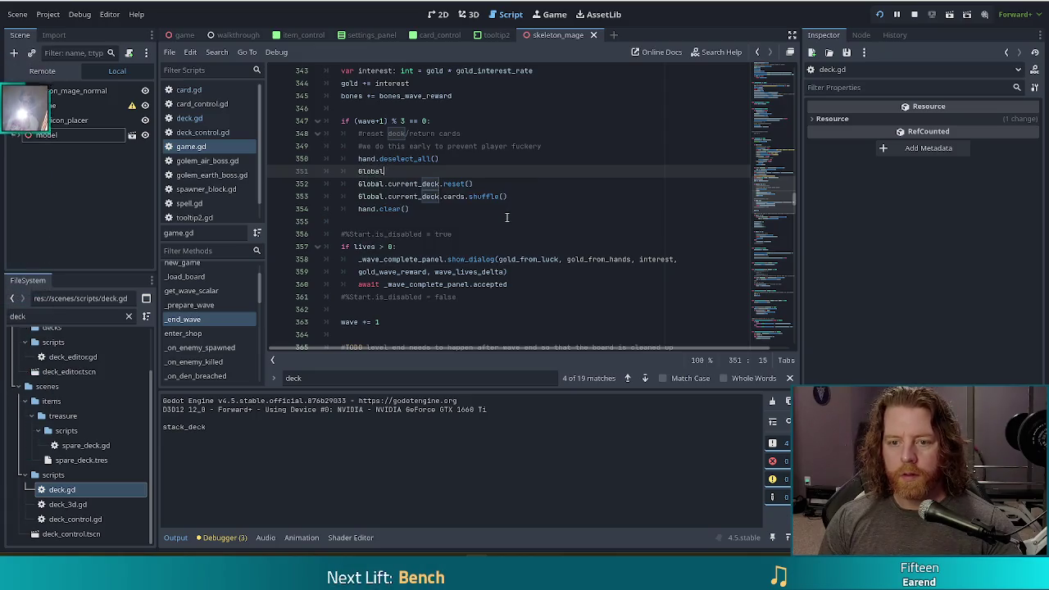
type(".current_deck.")
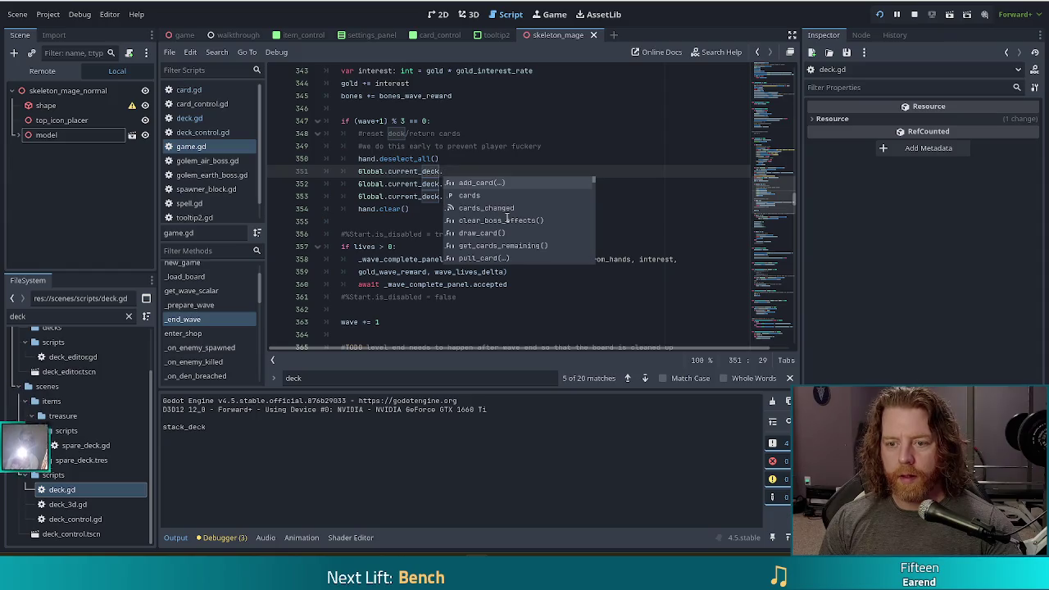
left_click(506, 220)
key("ctrl+s")
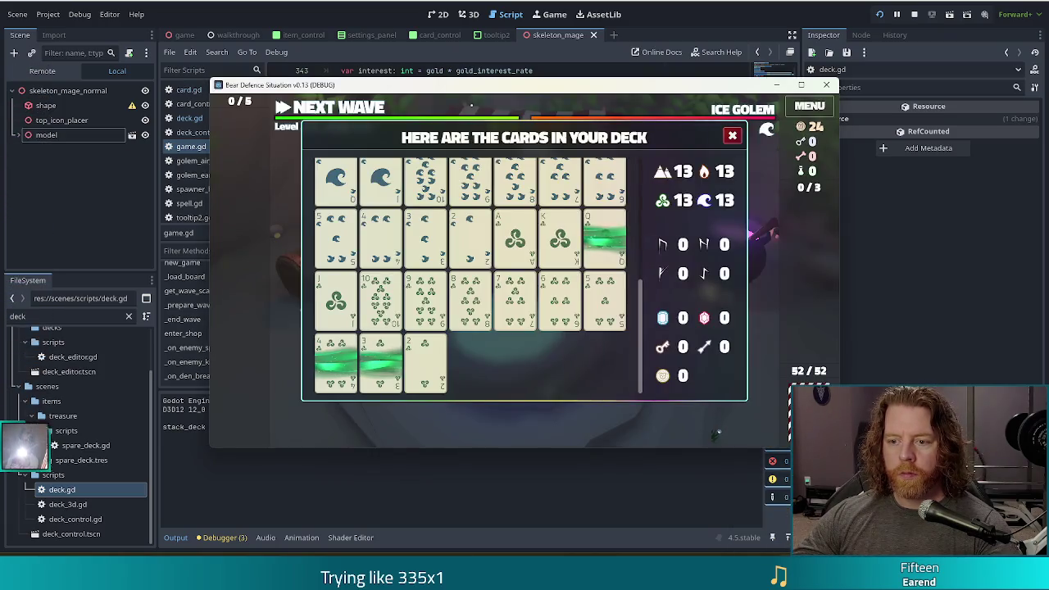
left_click(727, 138)
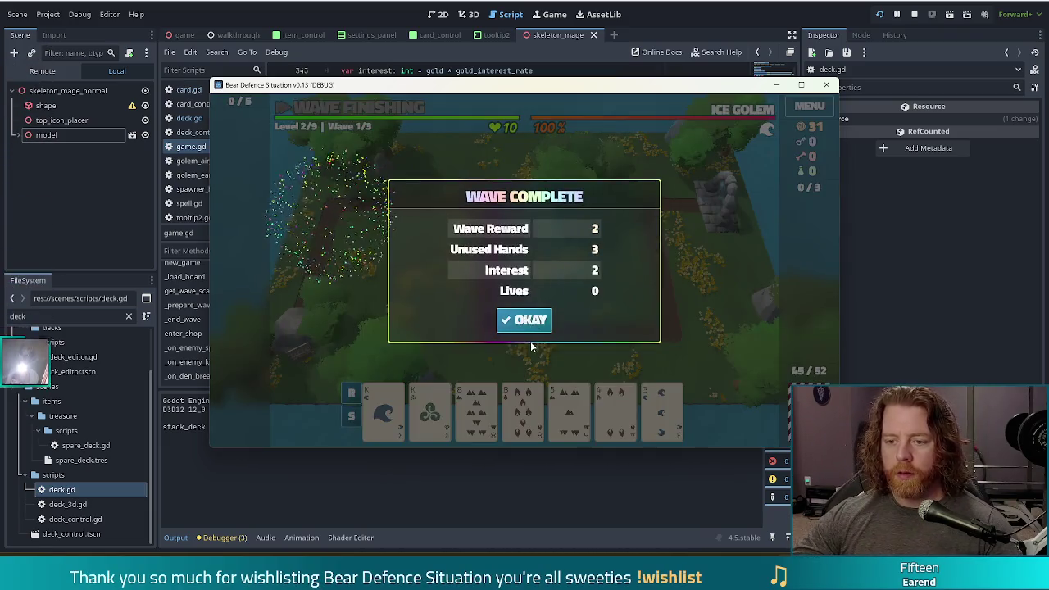
left_click(540, 319)
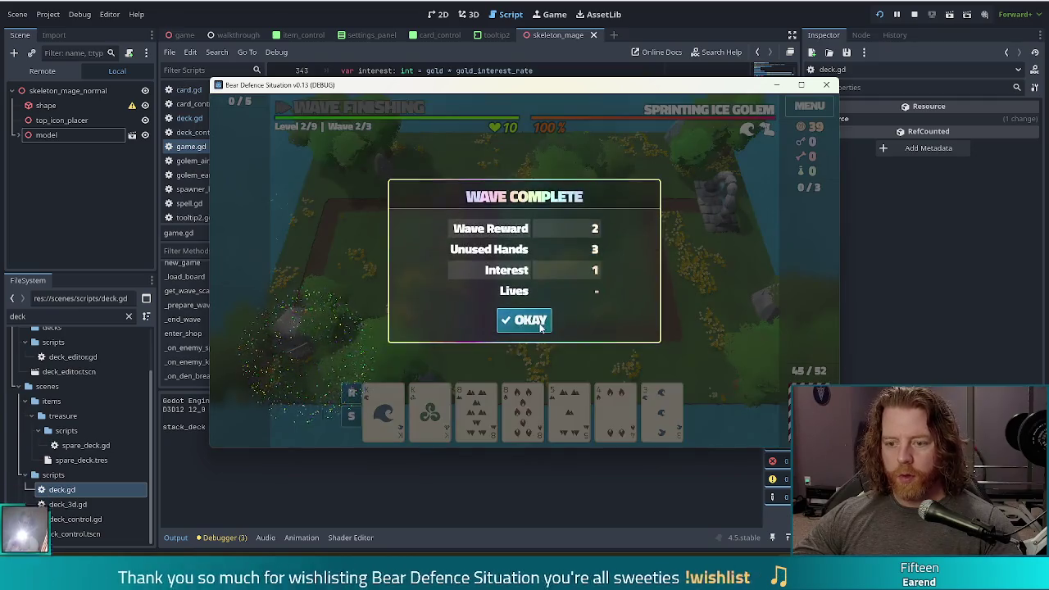
left_click(524, 320)
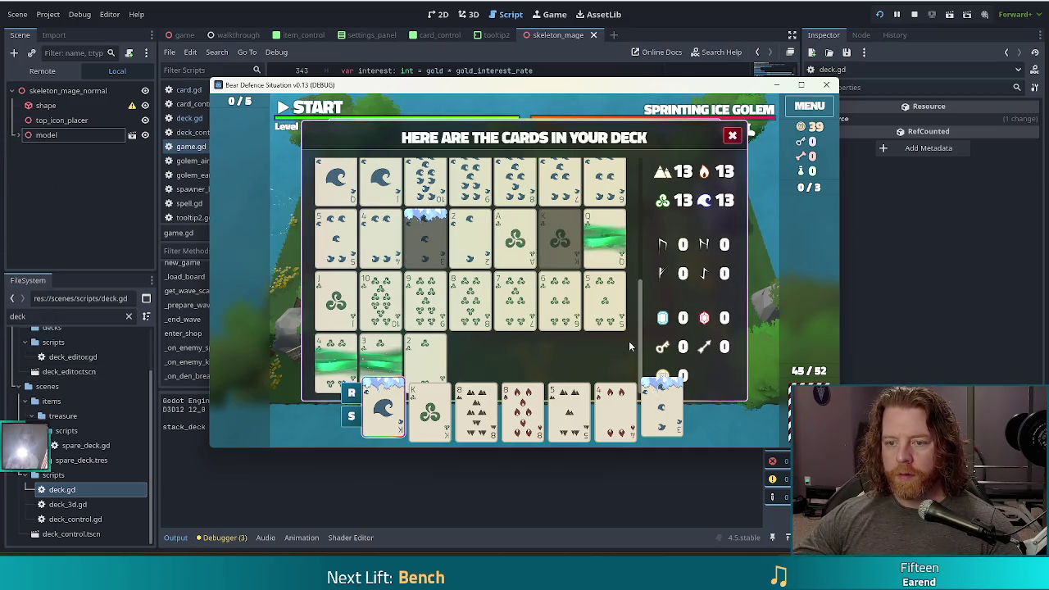
mouse_move(444, 246)
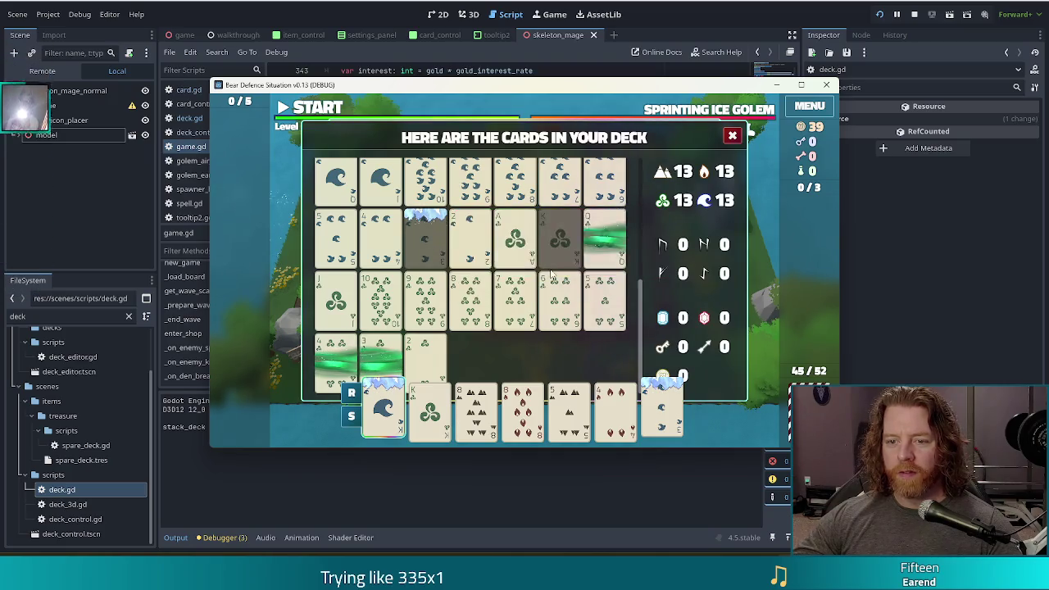
mouse_move(588, 307)
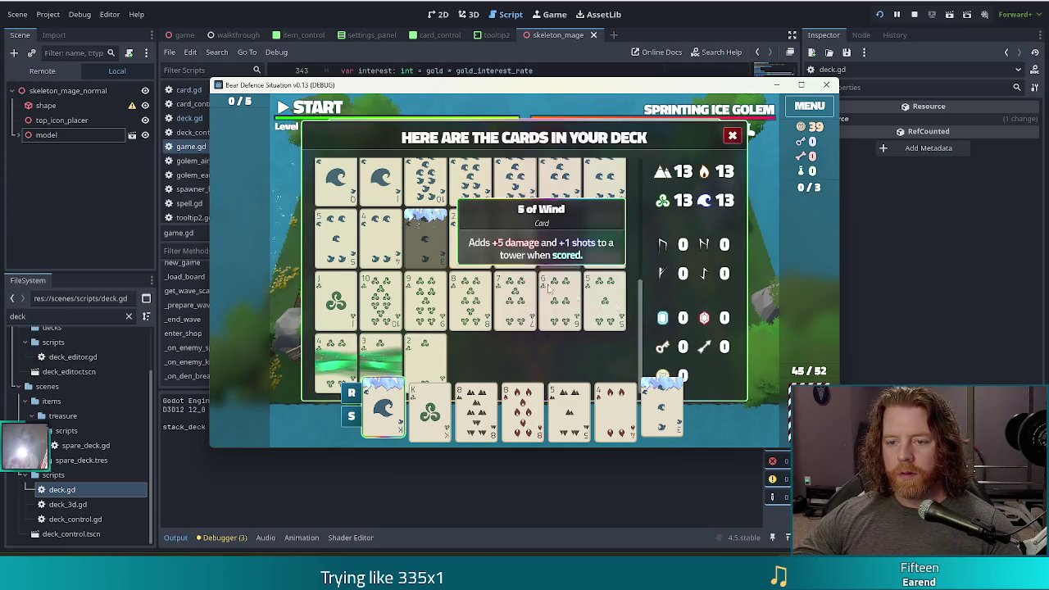
left_click(734, 136)
mouse_move(687, 204)
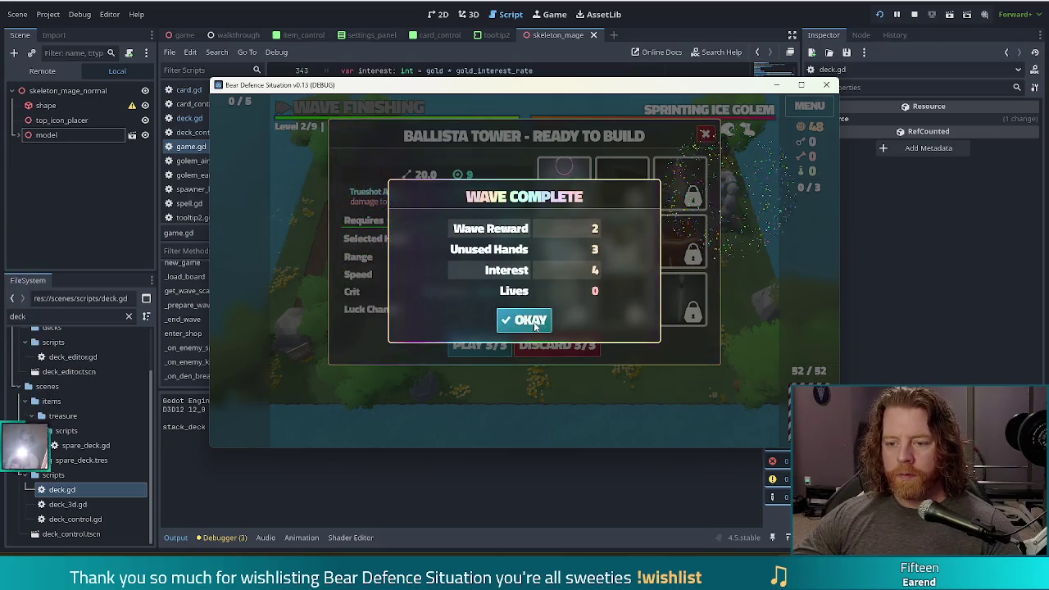
left_click(534, 326)
left_click(555, 362)
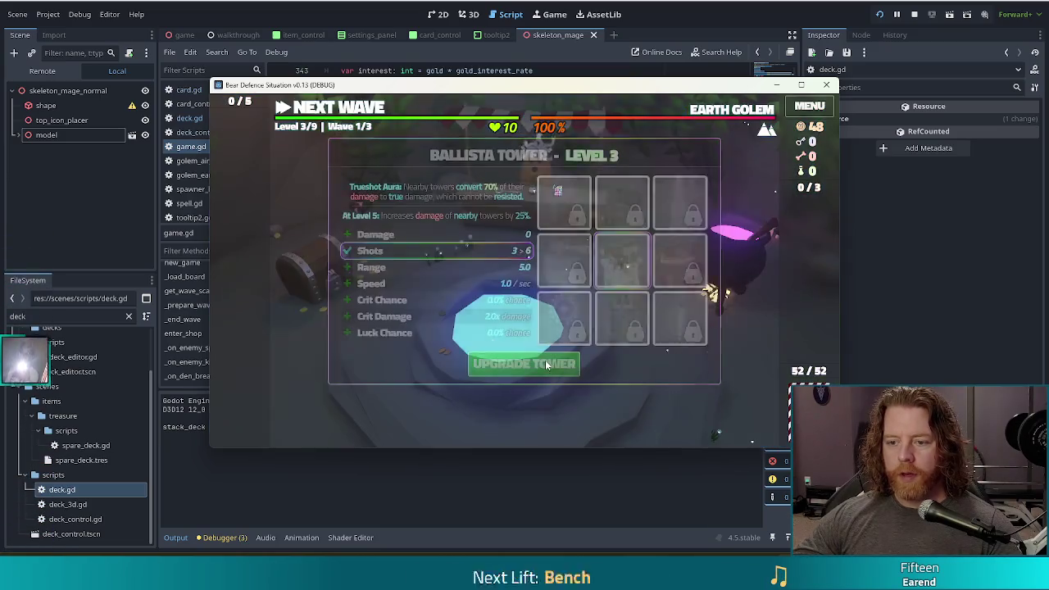
left_click(557, 190)
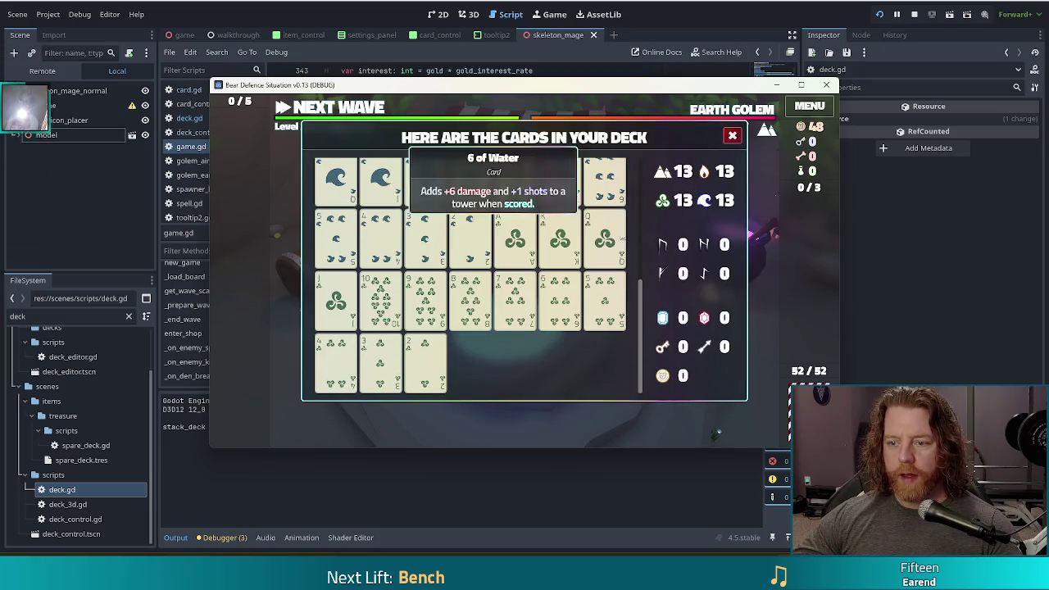
mouse_move(646, 345)
left_mouse_down()
mouse_move(649, 205)
mouse_move(653, 354)
mouse_move(657, 160)
left_mouse_up()
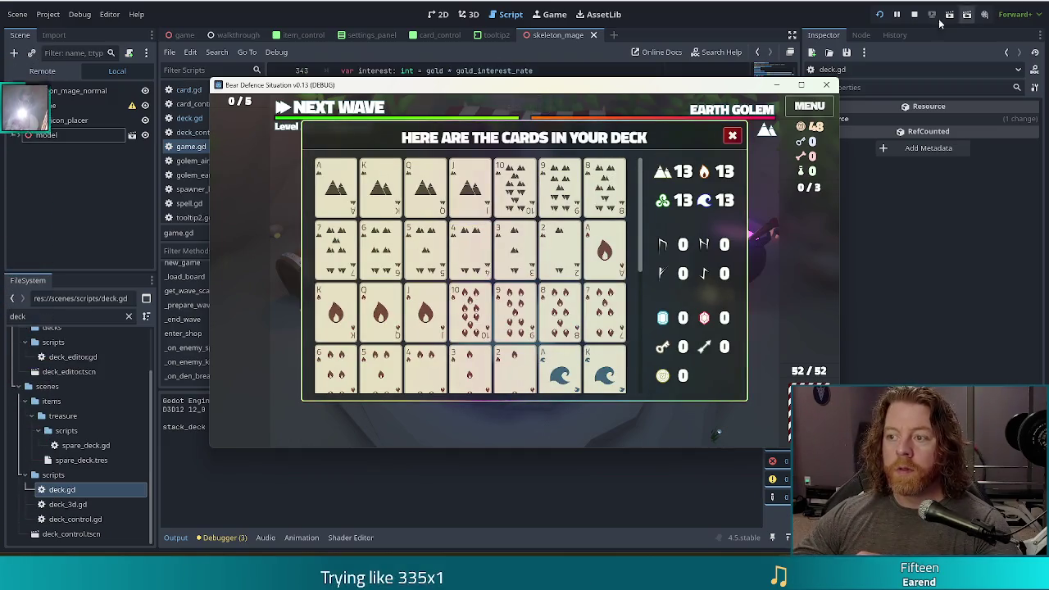
left_click(912, 16)
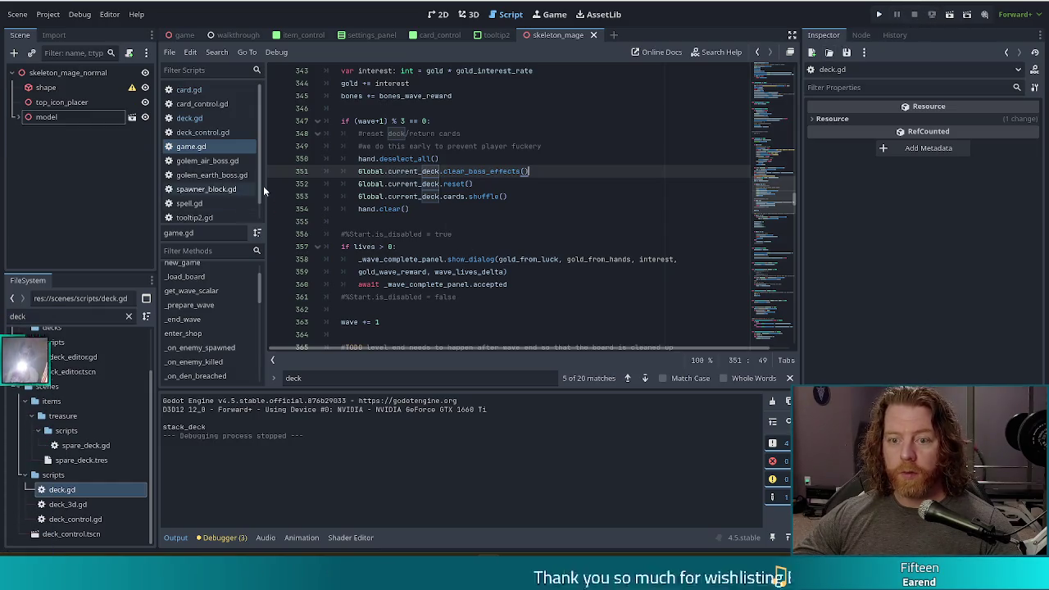
Step: Insert a #TODO above func clear_boss_effects in deck.gd about new boss effect types, then save
left_click(201, 119)
left_click(451, 221)
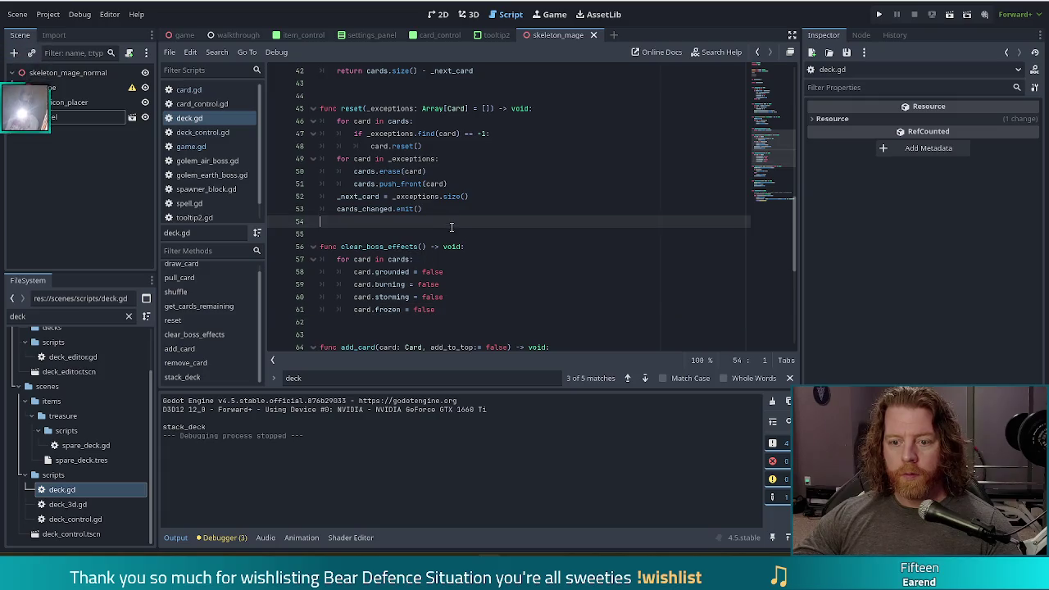
key("Down")
key("Return")
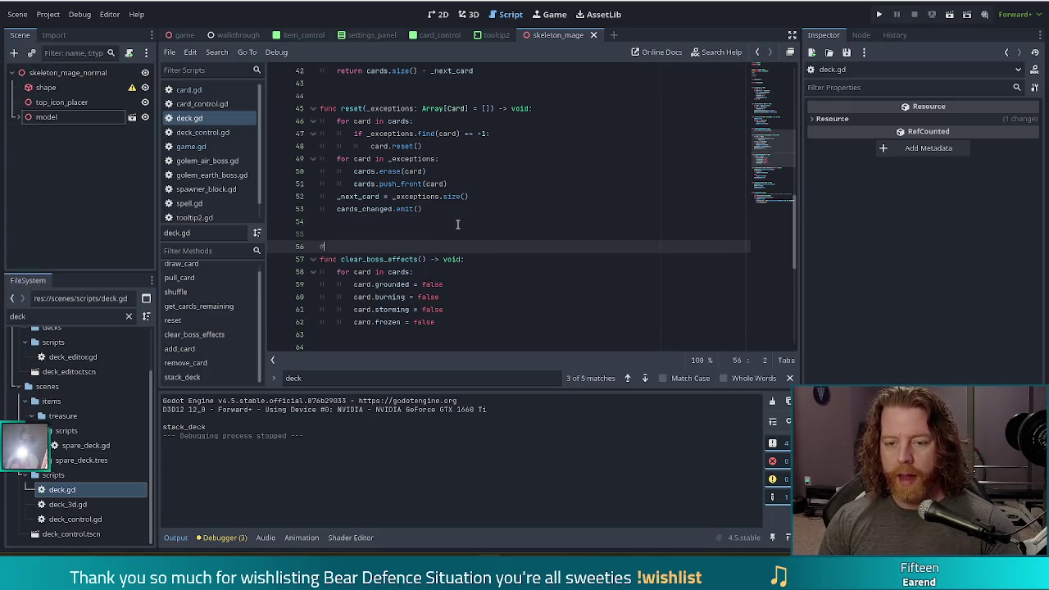
type("ODO this needs to be updated")
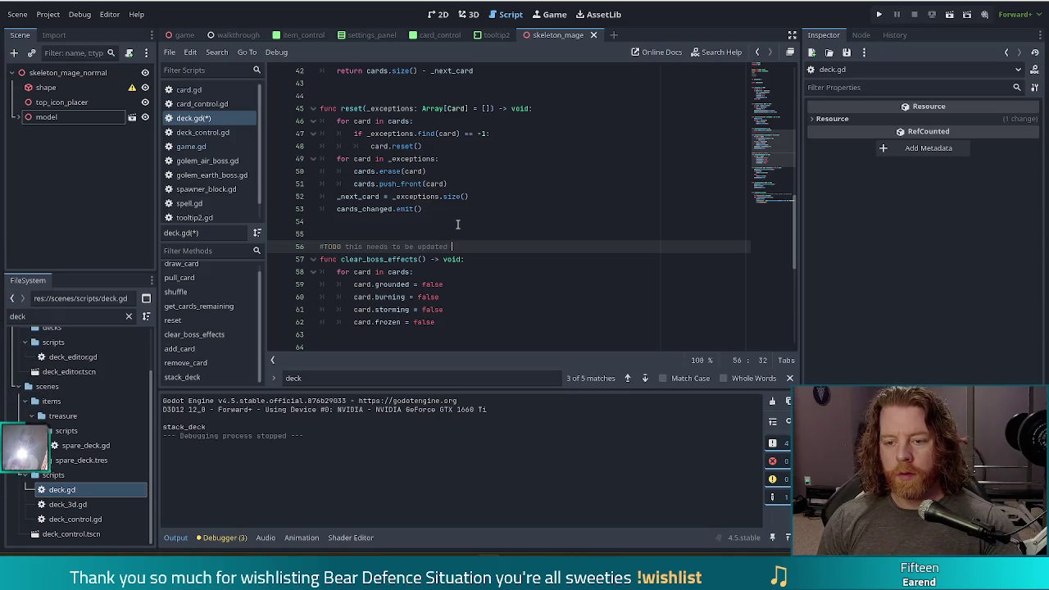
type("er a new")
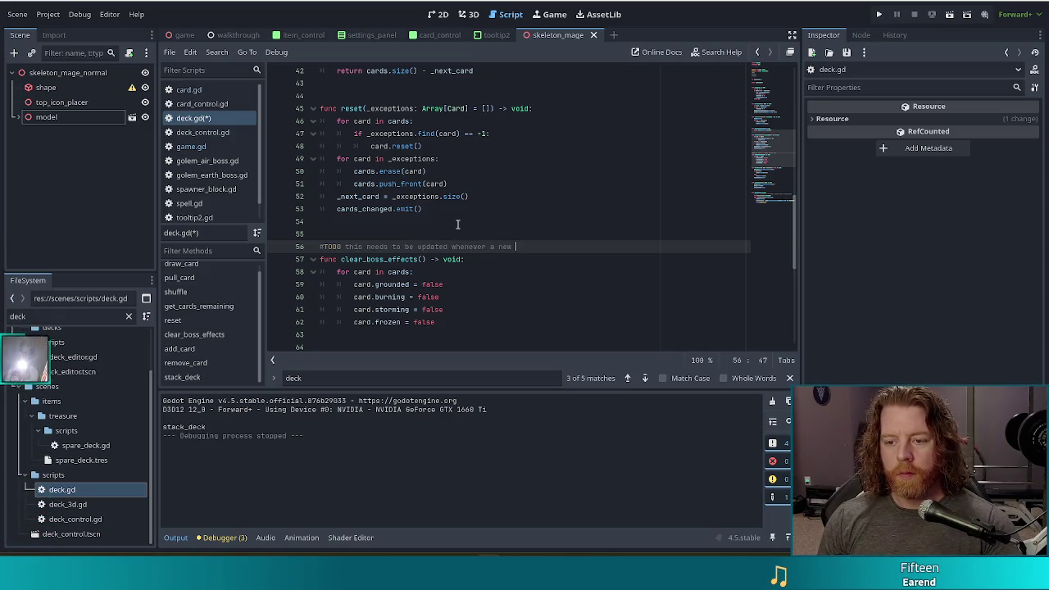
type("type of boss card eff")
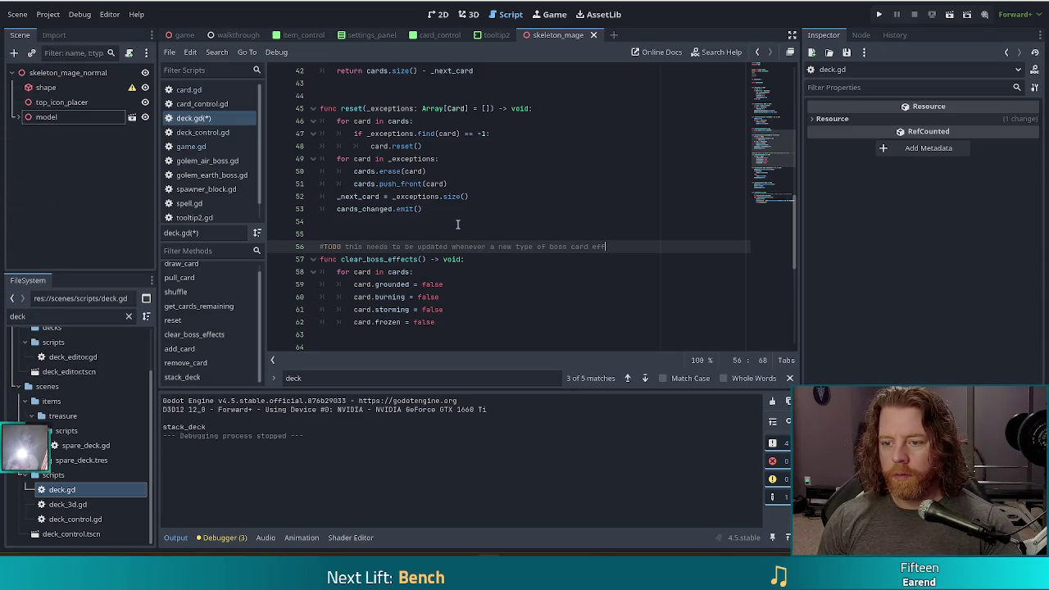
type("dded")
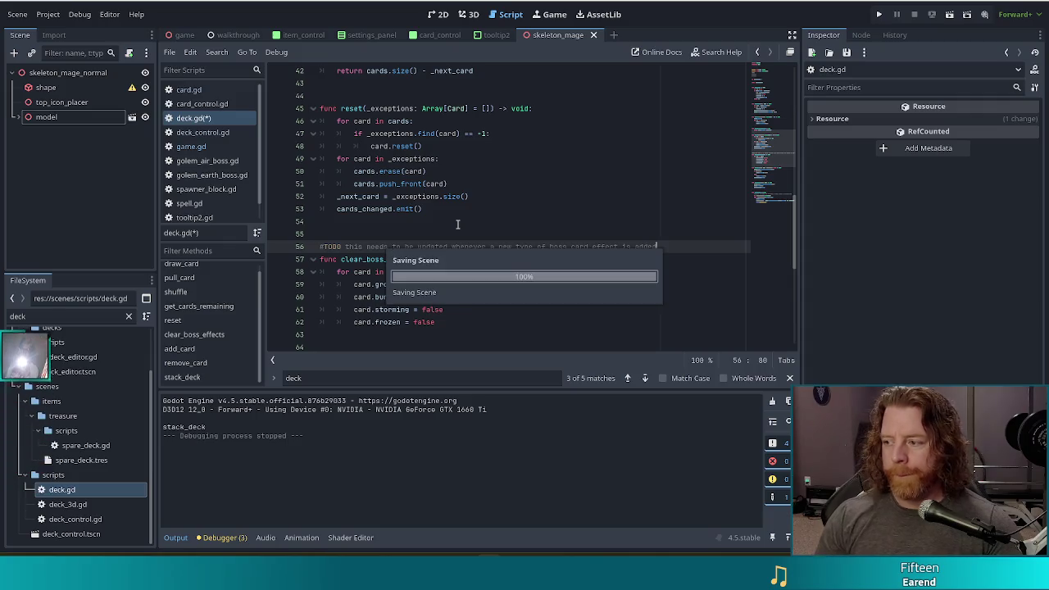
key("ctrl+s")
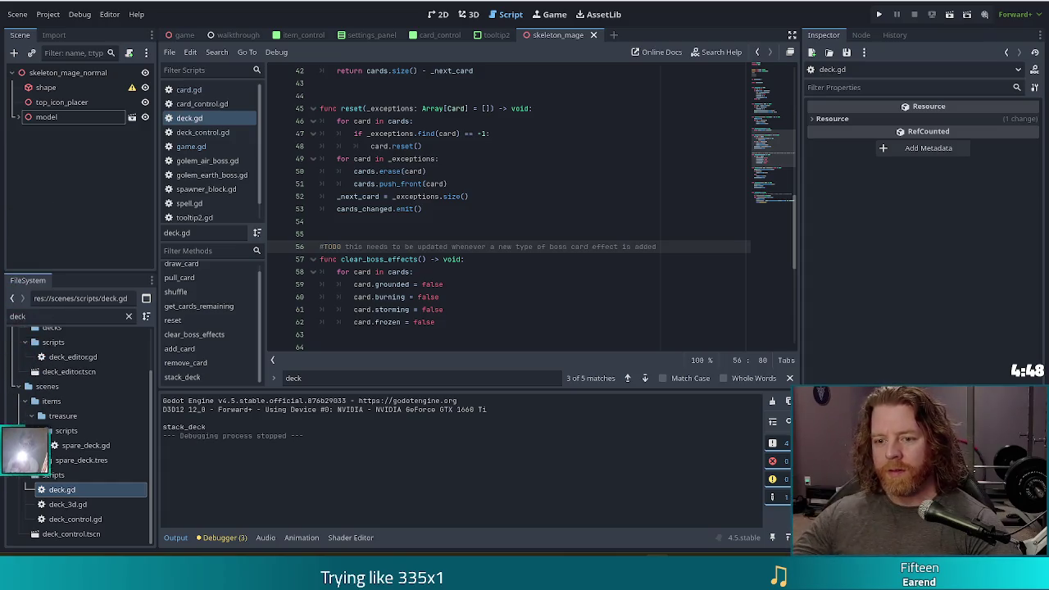
Step: Close the script's find bar and switch to the card_control scene tab
left_click(512, 283)
key("Escape")
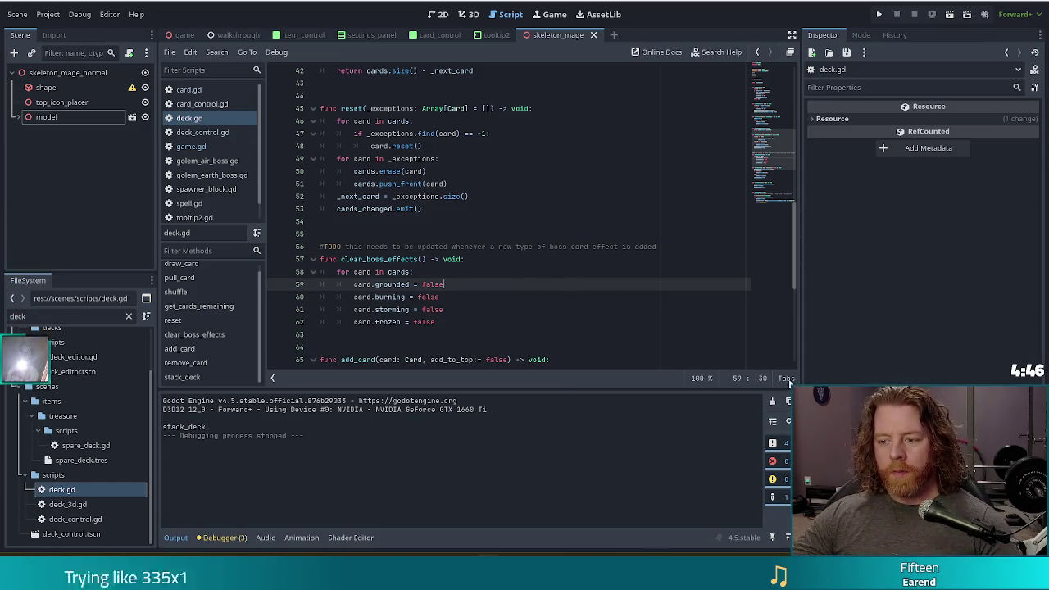
left_click(507, 269)
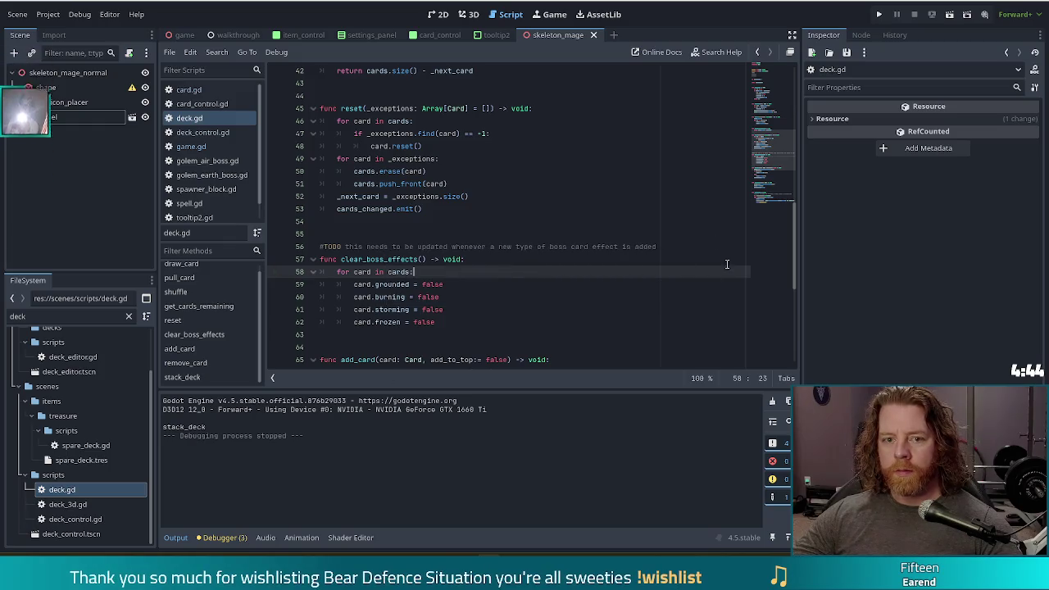
left_click(440, 35)
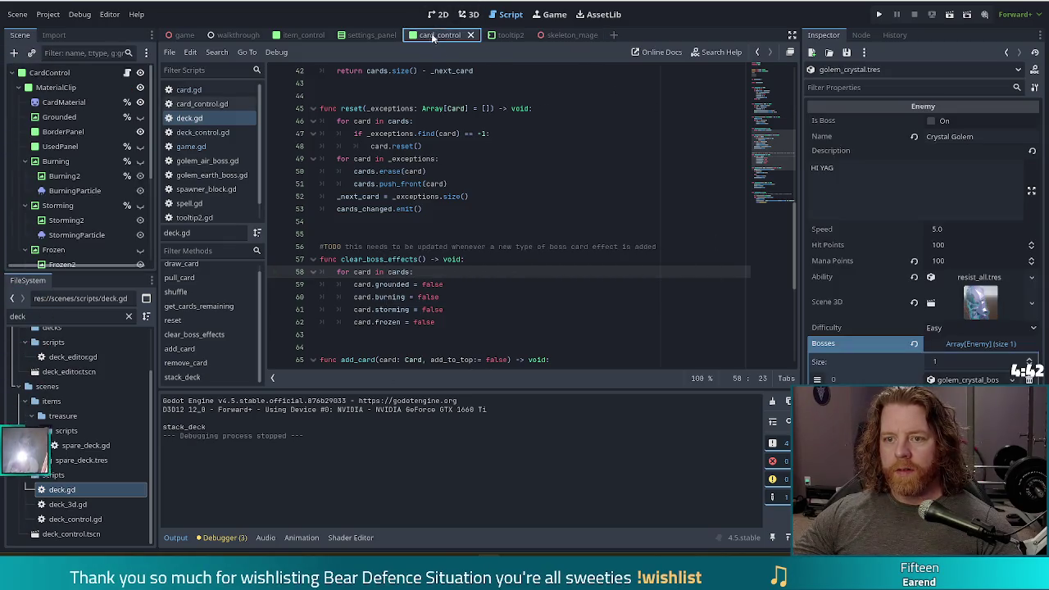
Step: Preview the Burning and Grounded effects in 2D view and collapse the Burning, Storming and Frozen nodes
left_click(439, 14)
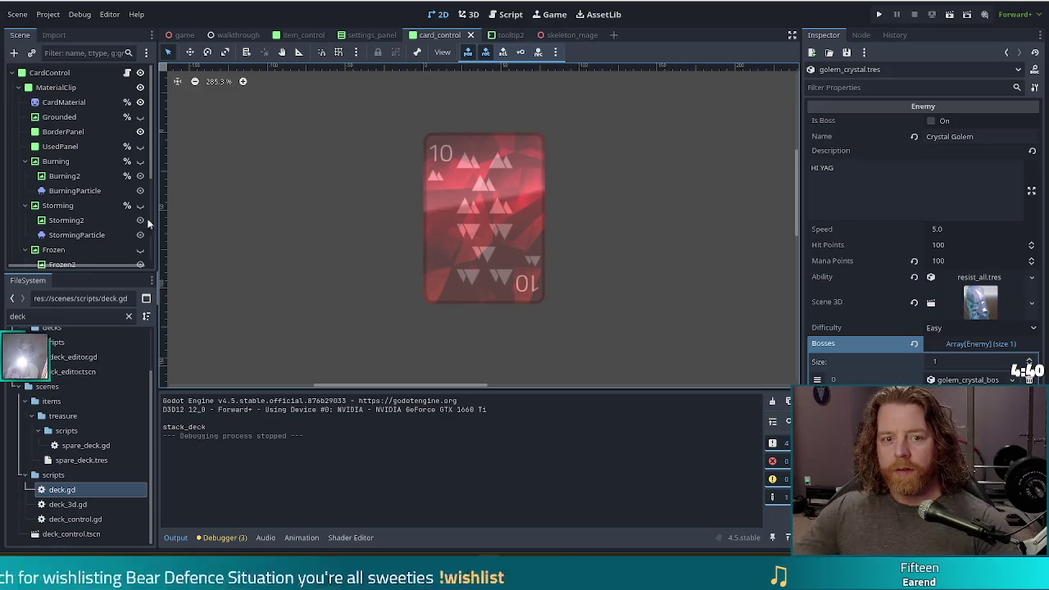
left_click(49, 116)
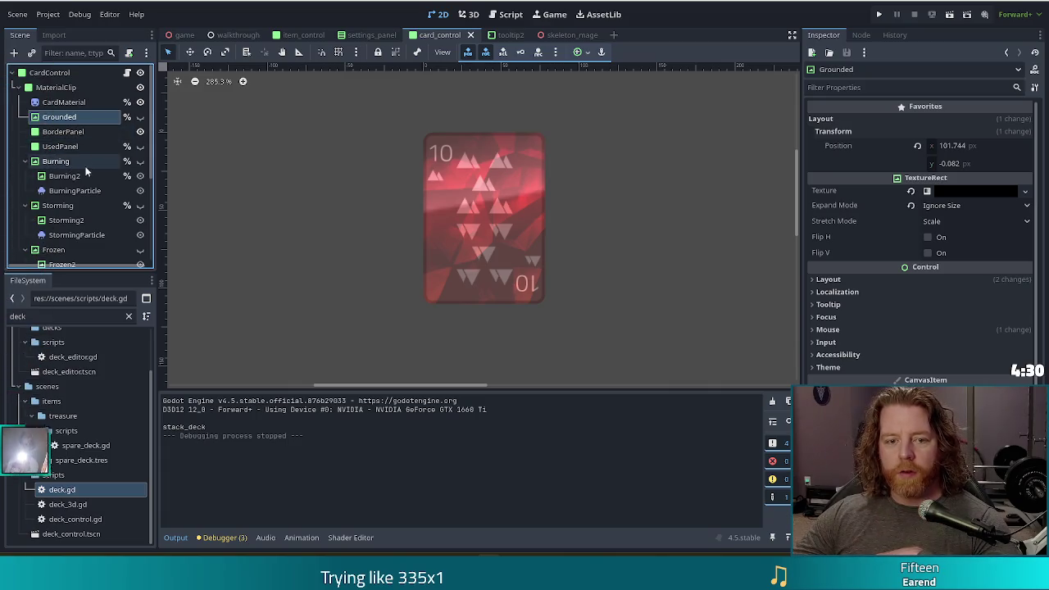
left_click(140, 160)
left_click(26, 161)
left_click(26, 175)
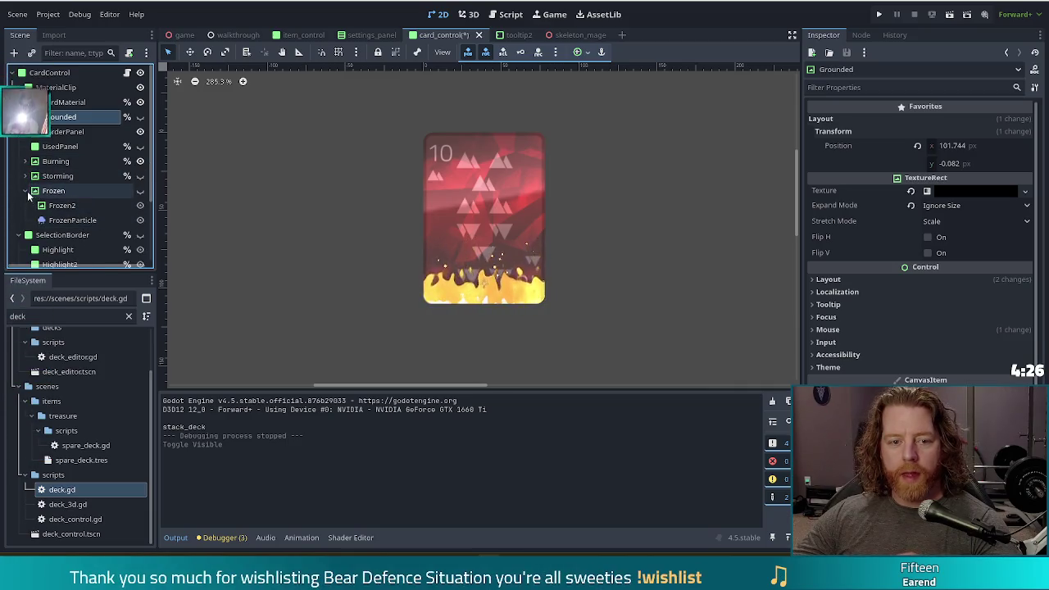
left_click(25, 190)
left_click(140, 116)
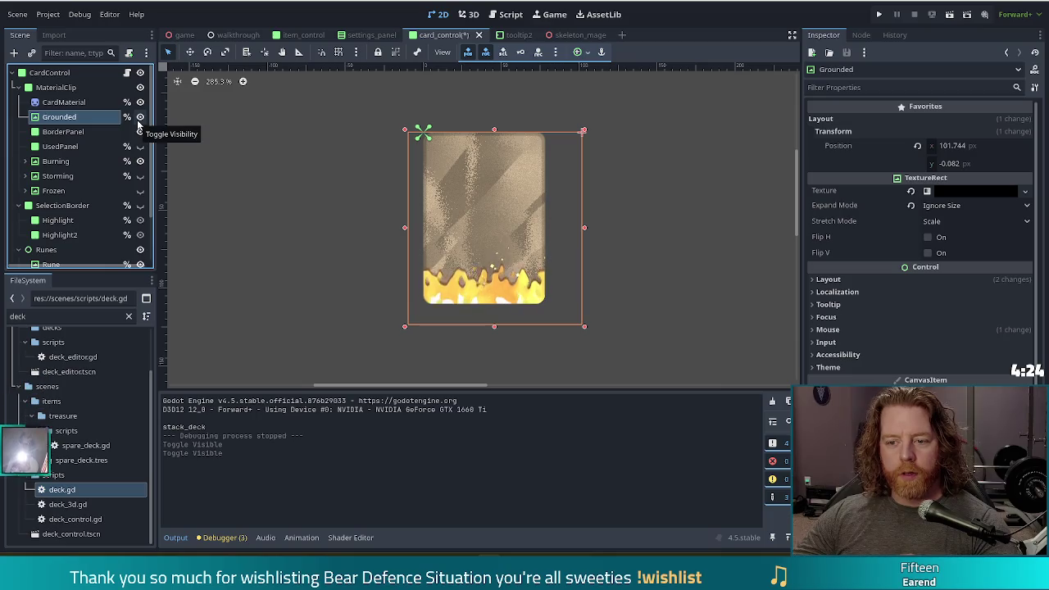
left_click(140, 118)
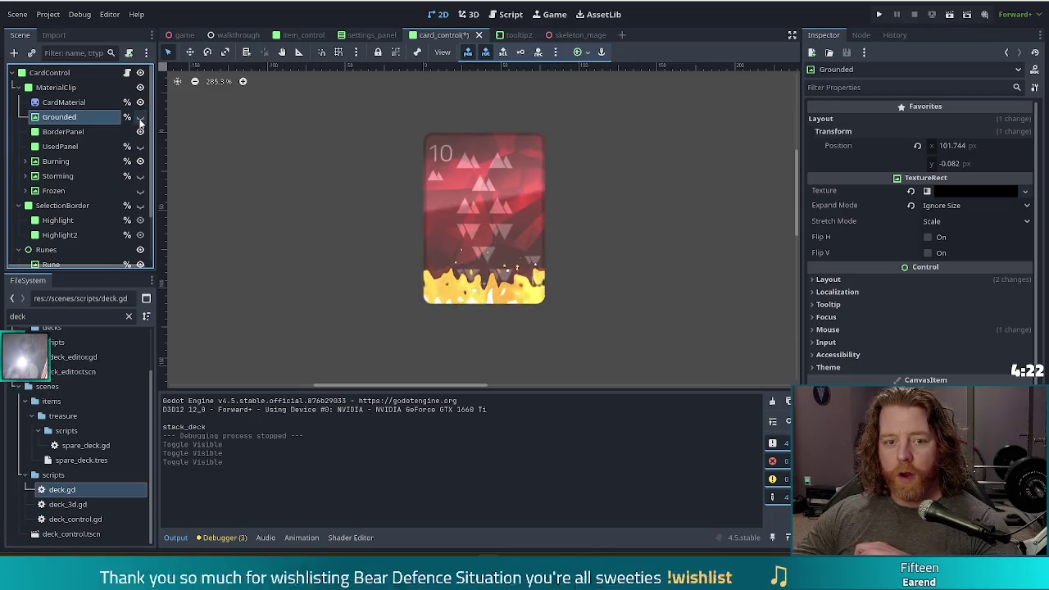
Step: Move Burning, then Storming and Frozen, above BorderPanel in the scene tree
left_click_drag(56, 160, 65, 132)
left_click(63, 131)
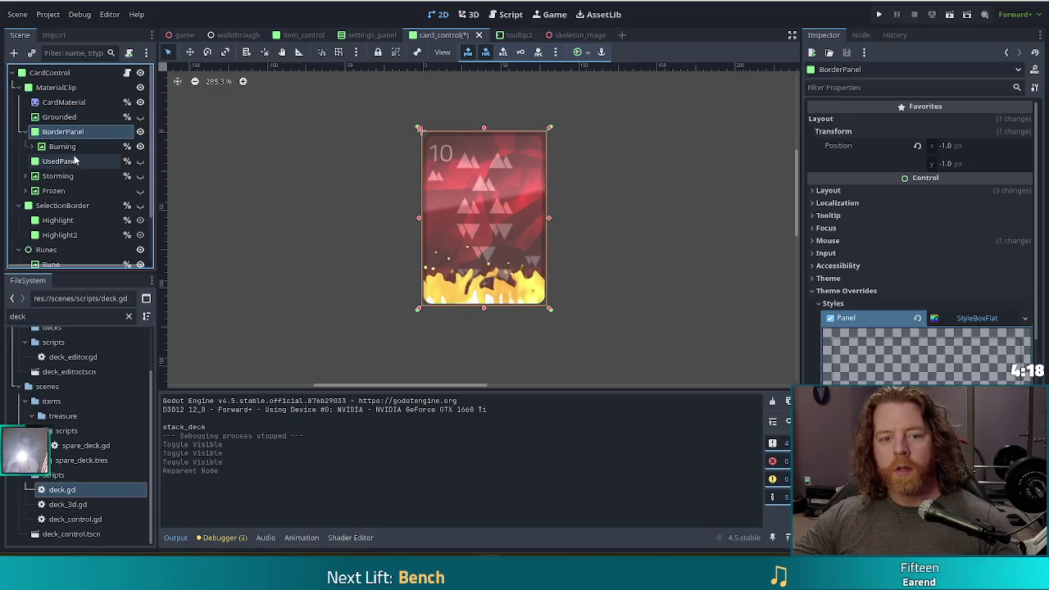
key("ctrl+z")
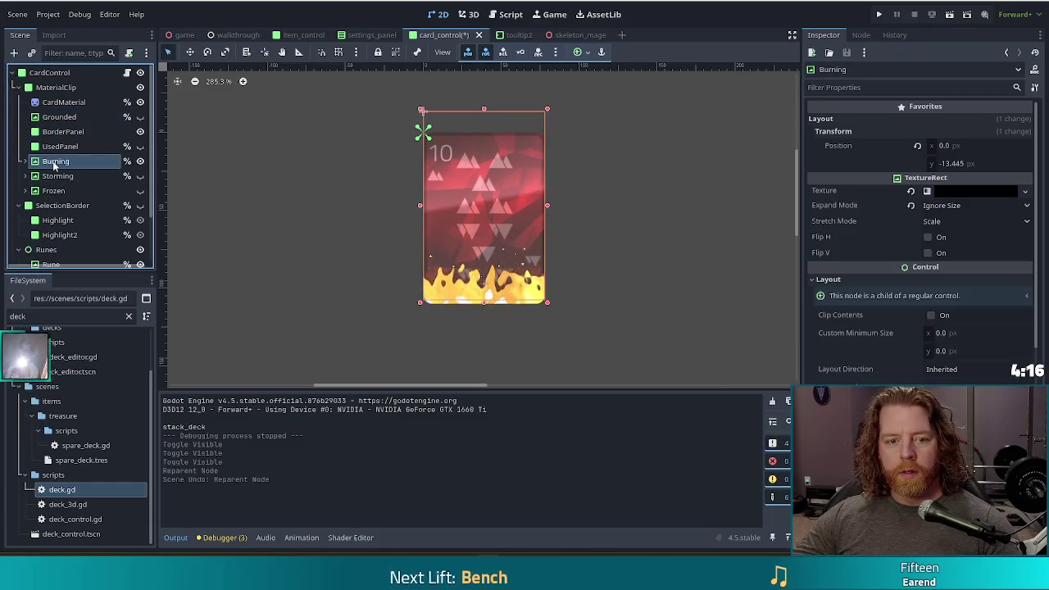
left_click_drag(54, 164, 130, 133)
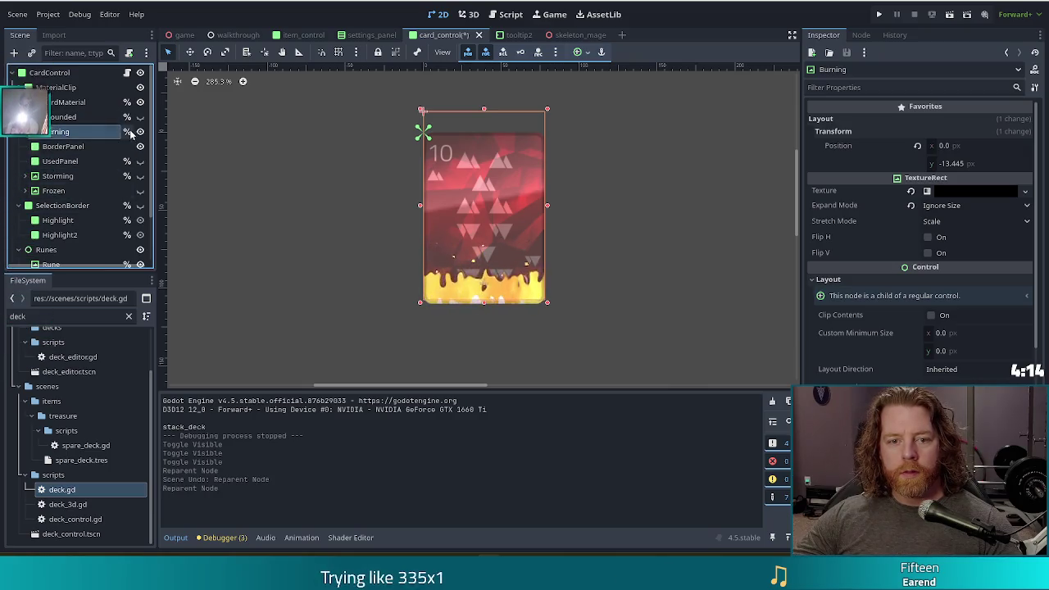
left_click(677, 320)
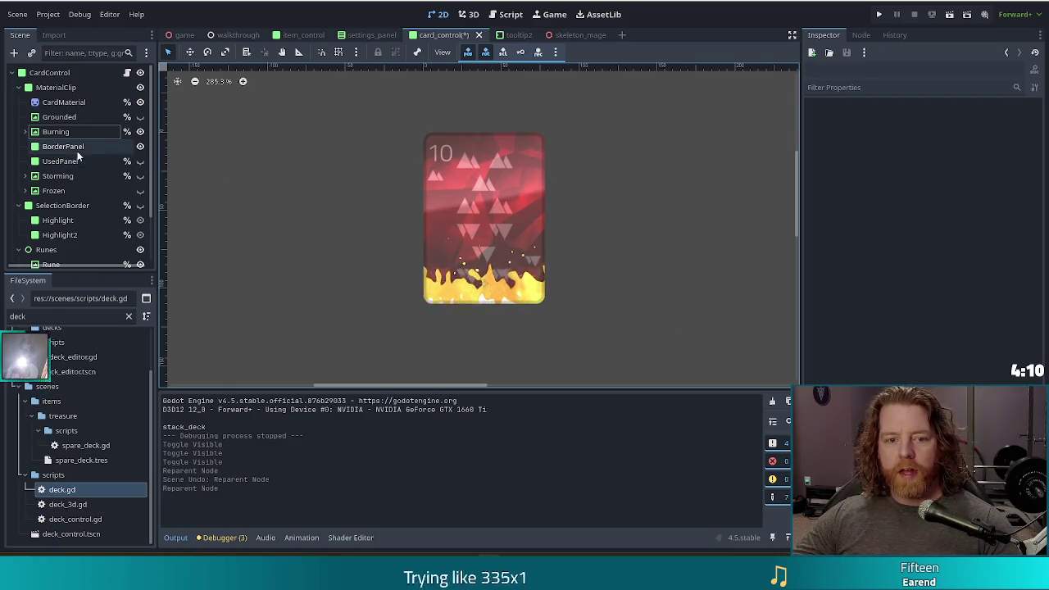
left_click(58, 176)
left_click(53, 190, "shift")
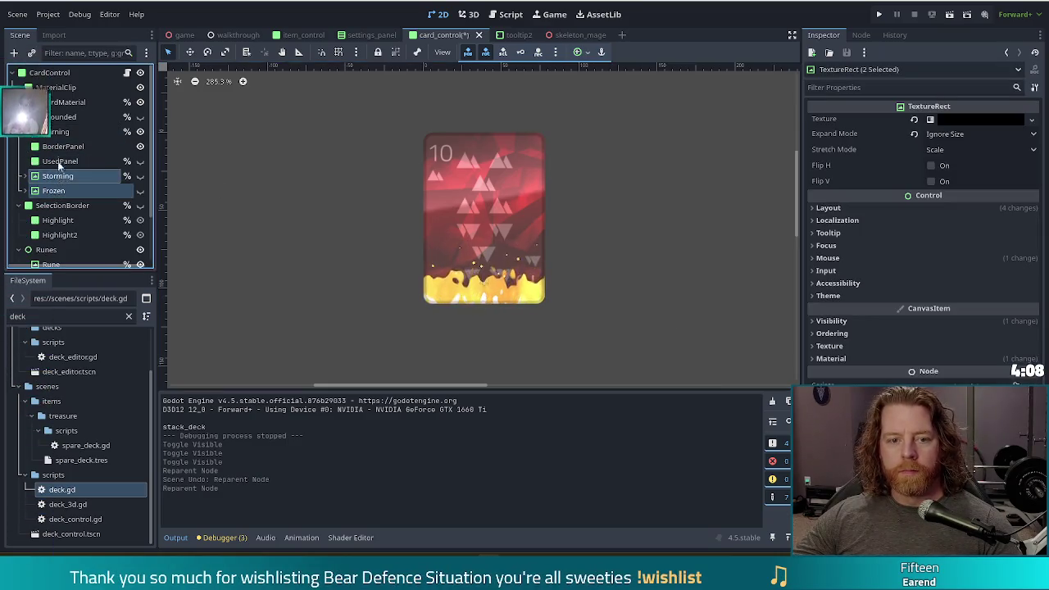
left_click_drag(57, 175, 57, 141)
Step: Hide the Burning, Storming and Frozen effects so the plain red card shows, then bring FontForge forward
left_click(140, 131)
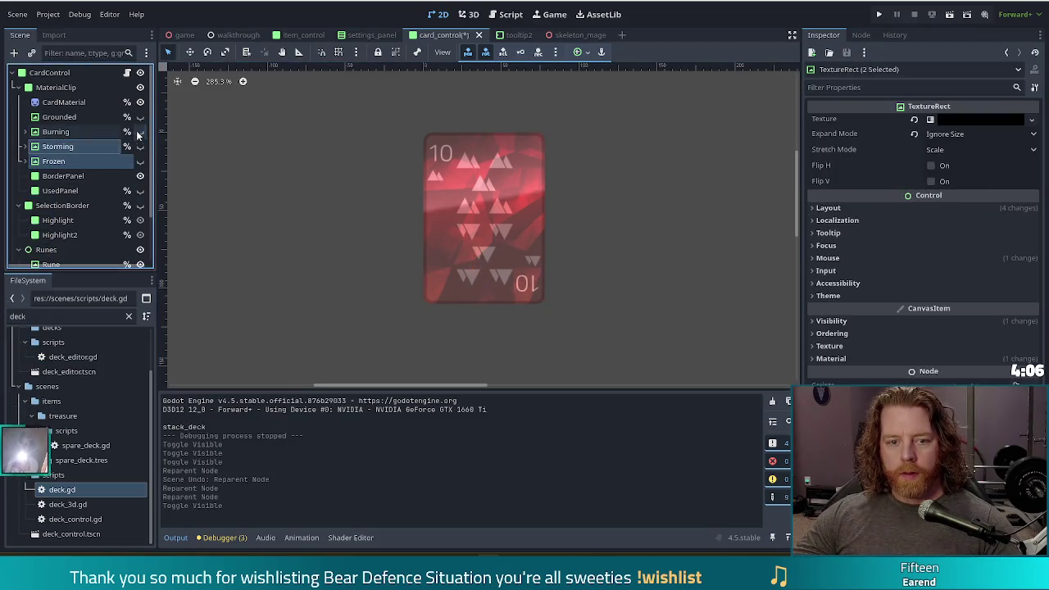
left_click(141, 146)
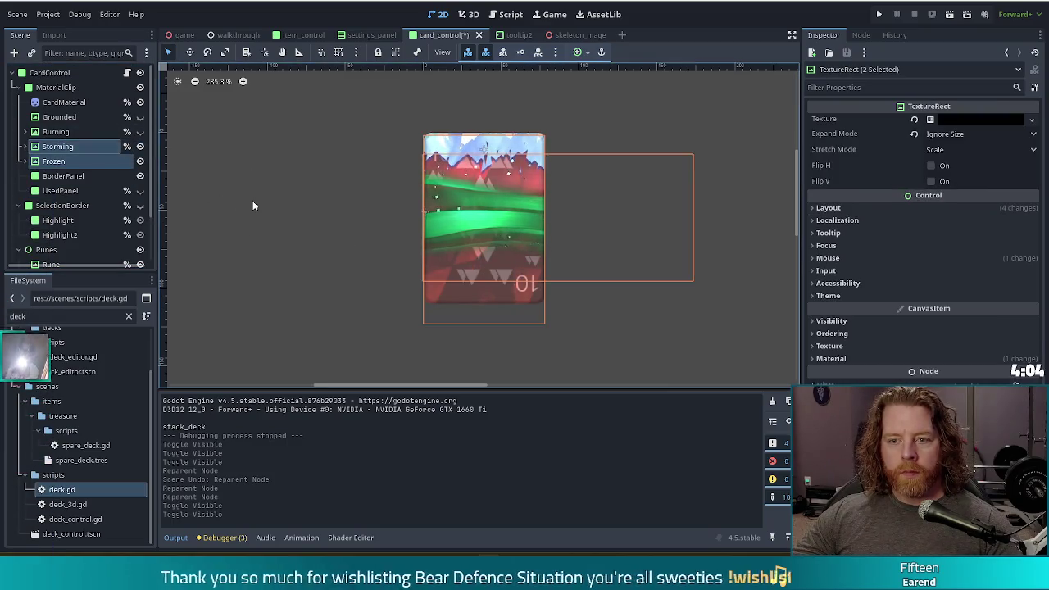
left_click(304, 269)
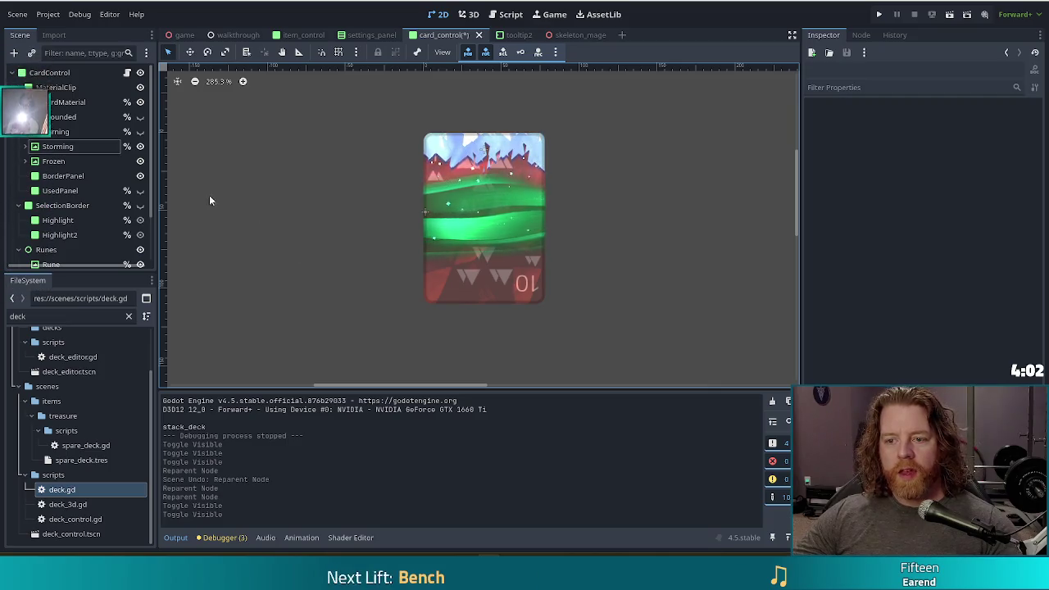
left_click(140, 146)
left_click(140, 160)
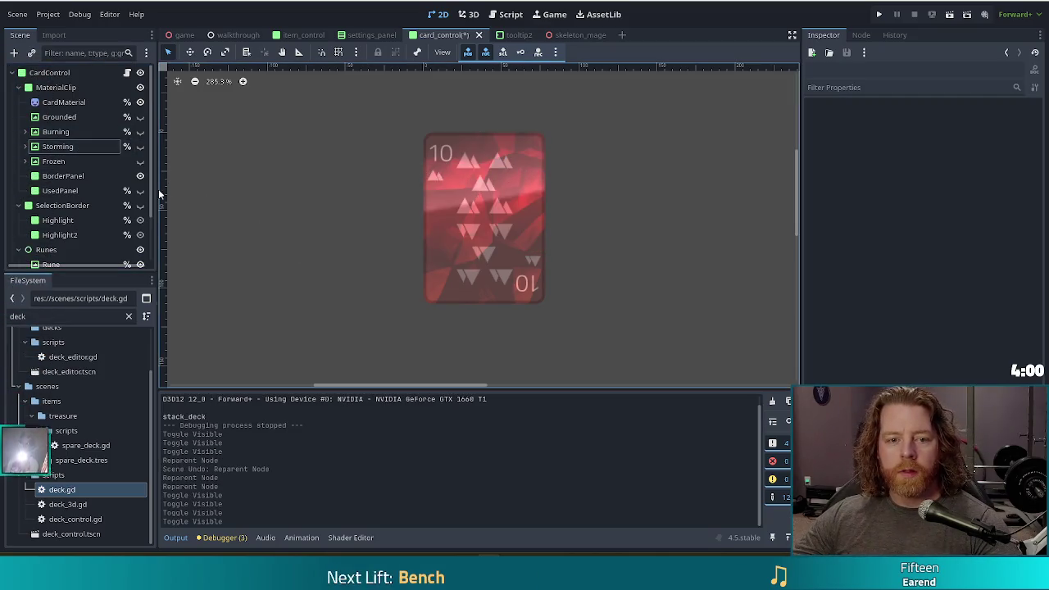
left_click(59, 116)
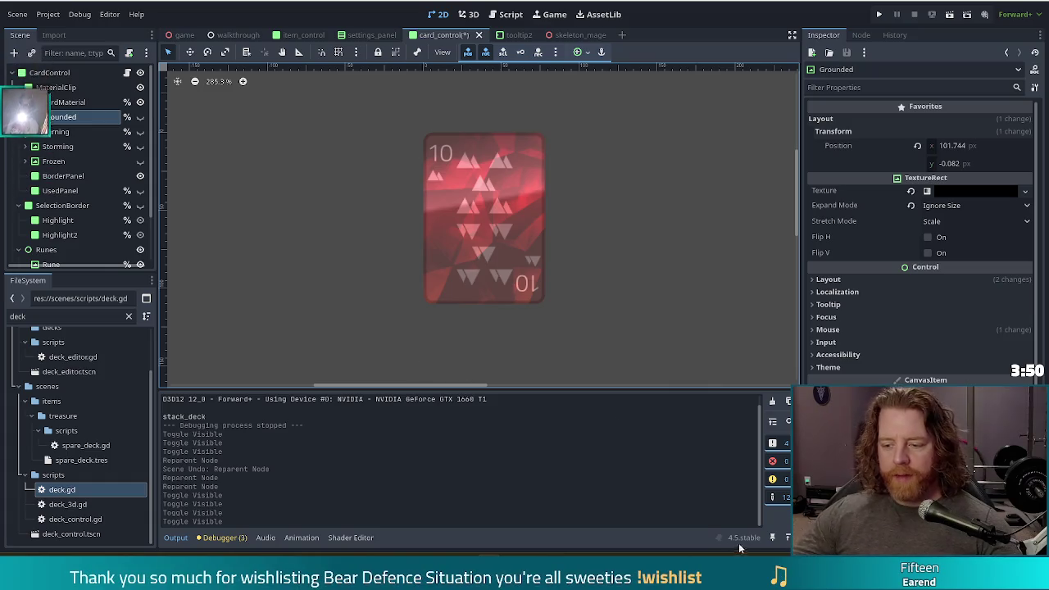
key("alt+Tab")
mouse_move(393, 105)
left_mouse_down()
mouse_move(481, 100)
mouse_move(458, 101)
left_mouse_up()
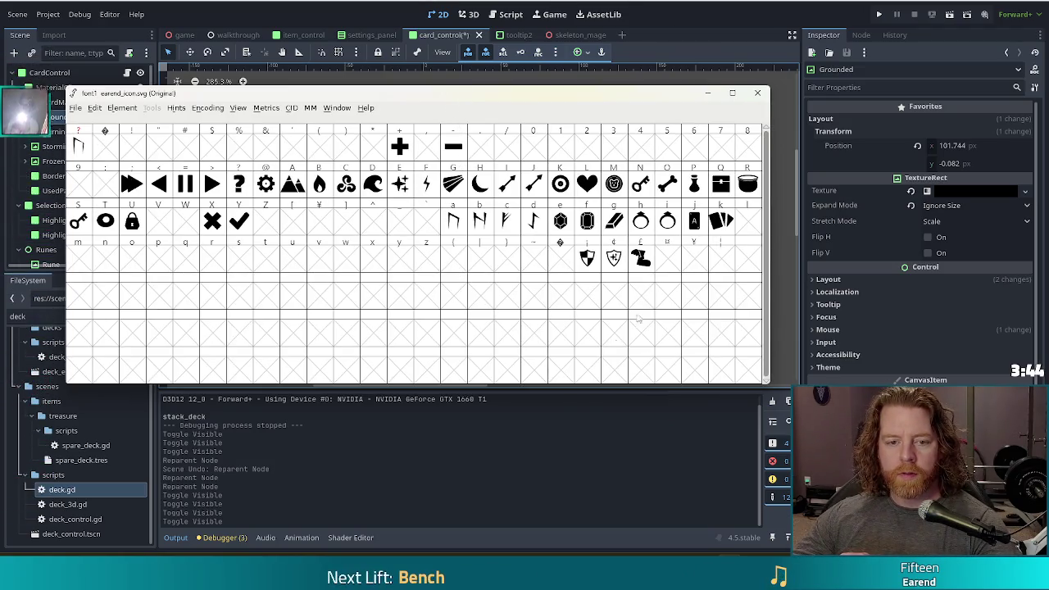
Step: Return from the FontForge glyph grid to the Godot editor
left_click(262, 8)
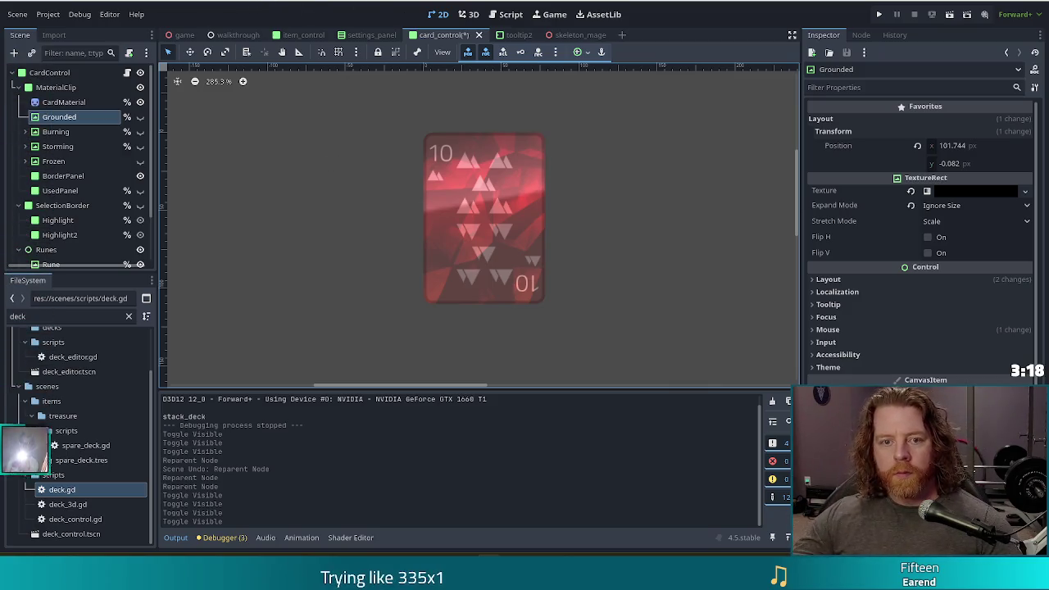
Step: Save the card_control scene and switch to Inkscape
key("ctrl+s")
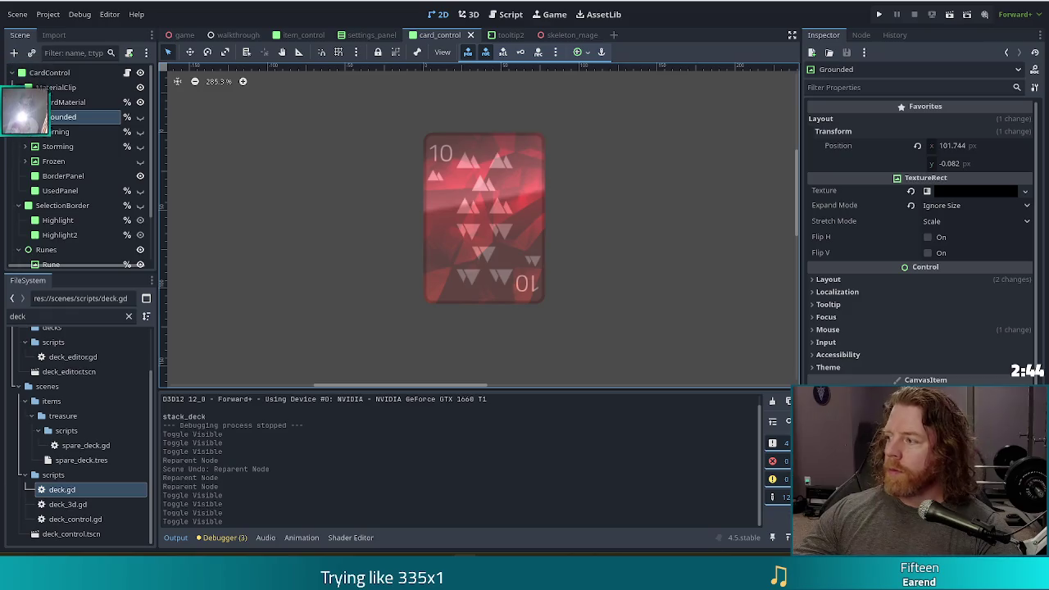
key("alt+Tab")
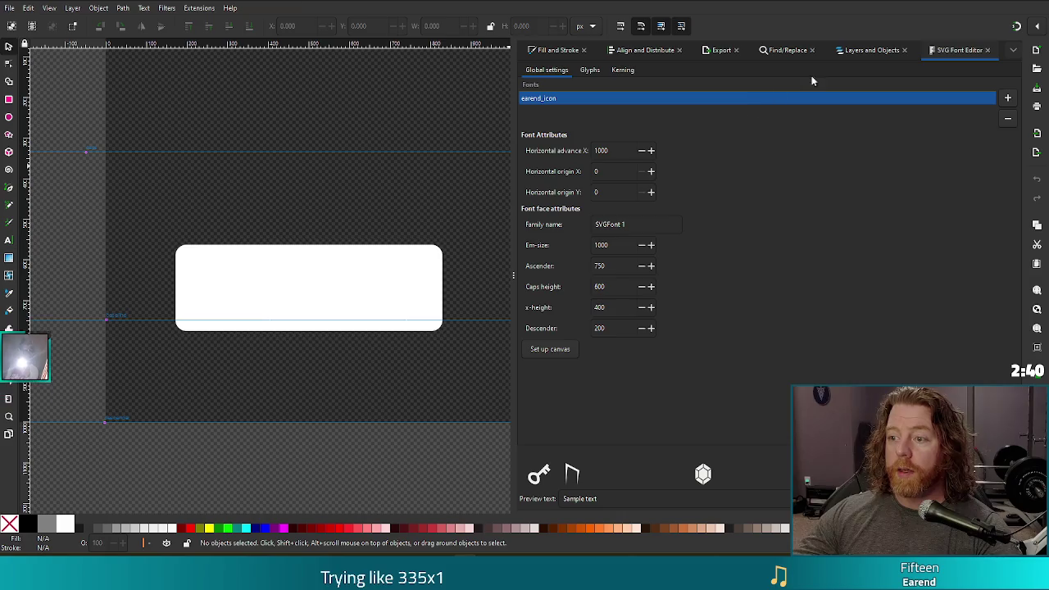
Step: In Layers and Objects, hide the '-' layer with the white rectangle and select the question mark group
left_click(871, 50)
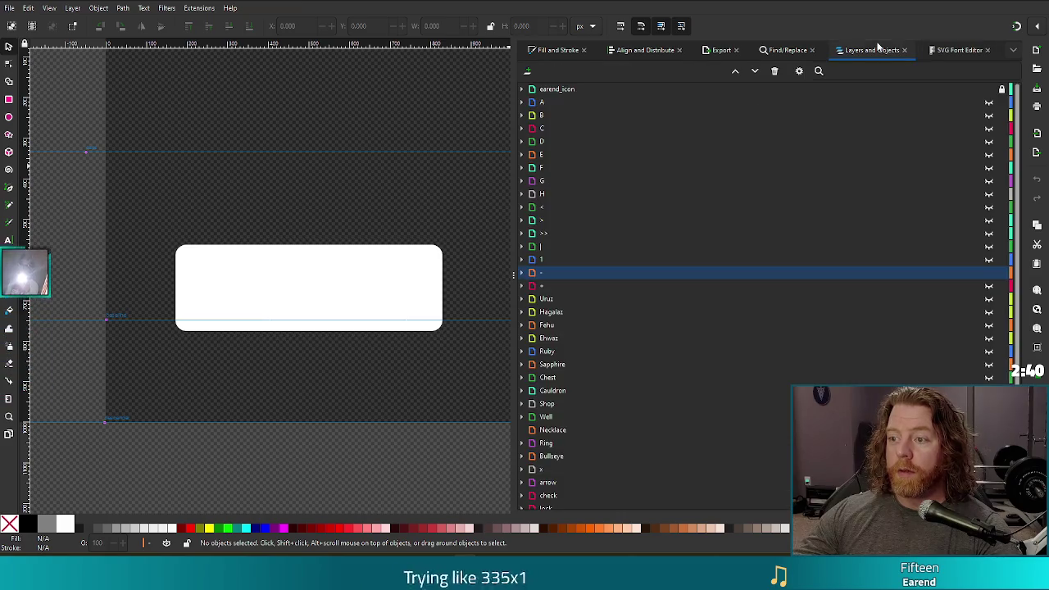
left_click(988, 272)
scroll(1016, 268, "down", 3)
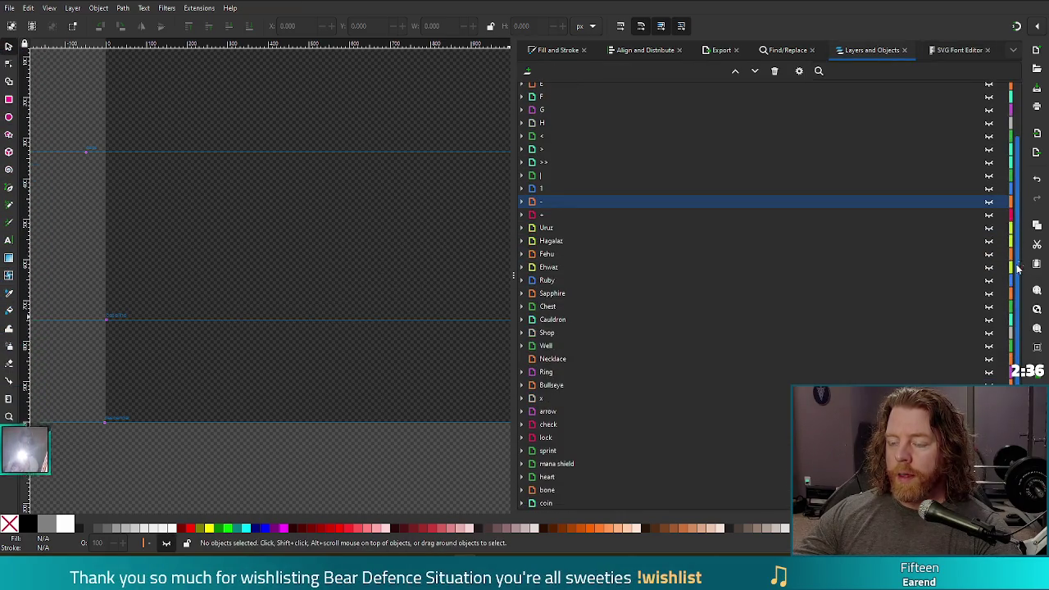
scroll(1018, 268, "down", 3)
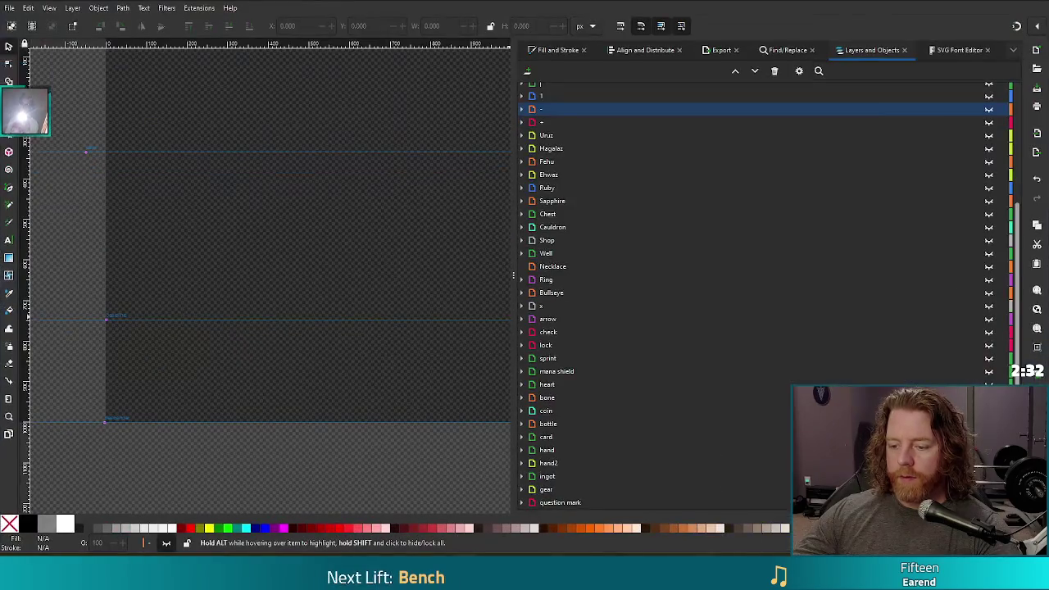
key("alt+Tab")
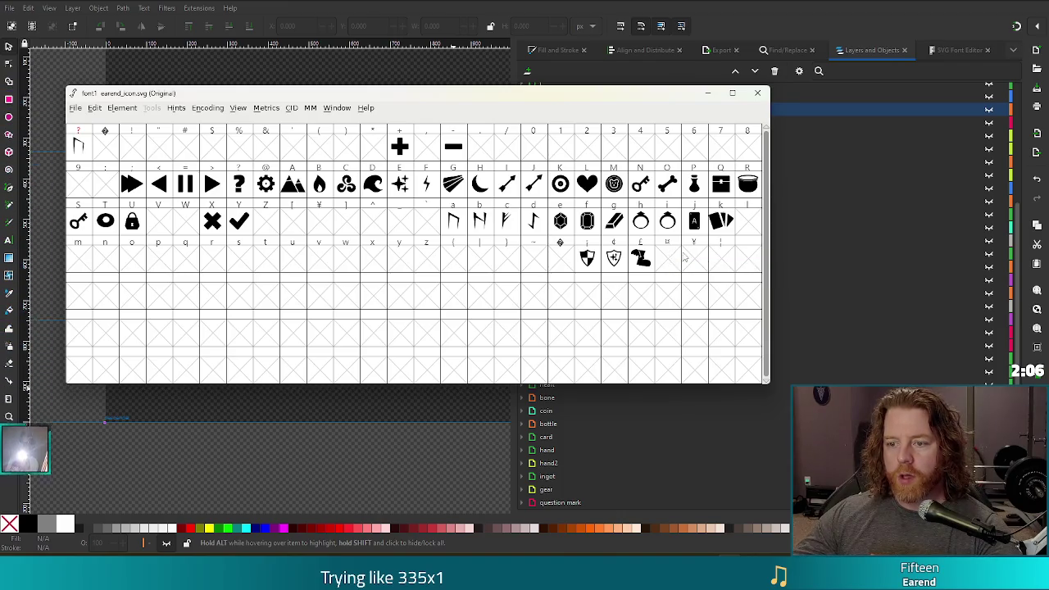
left_click(711, 13)
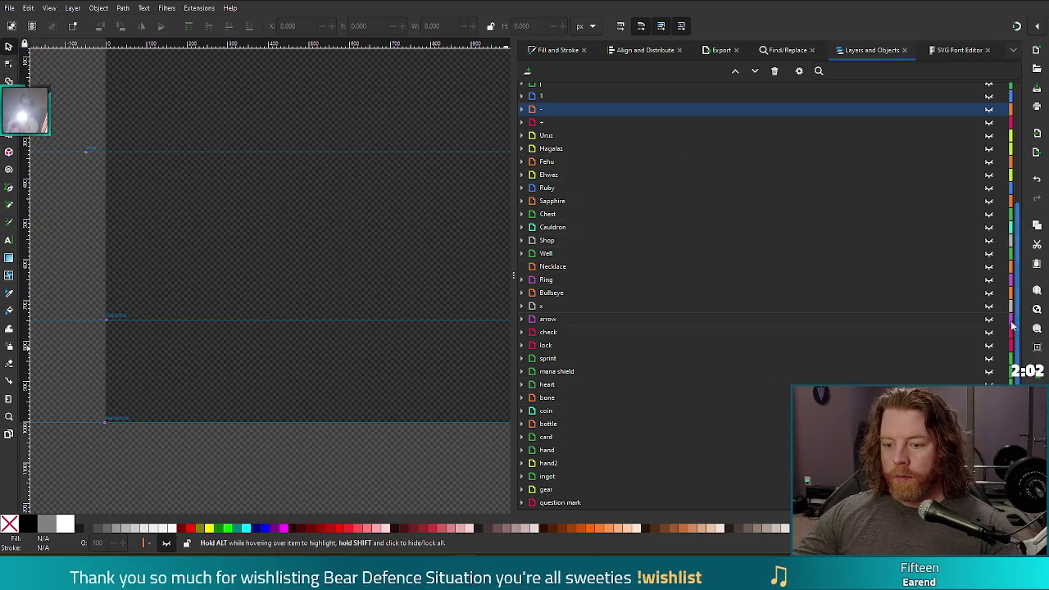
left_click(561, 501)
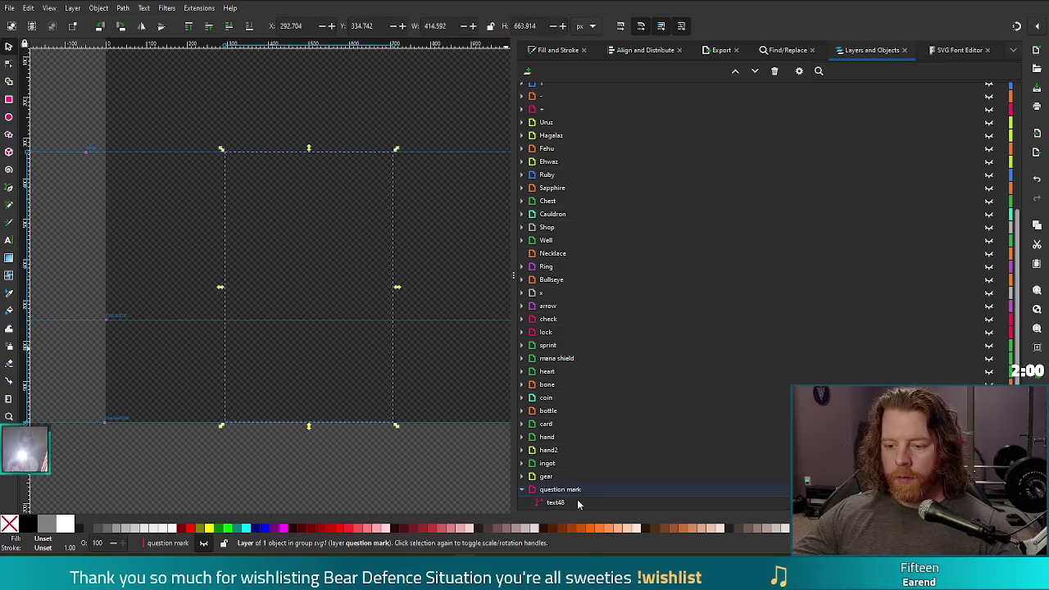
scroll(735, 231, "up", 5)
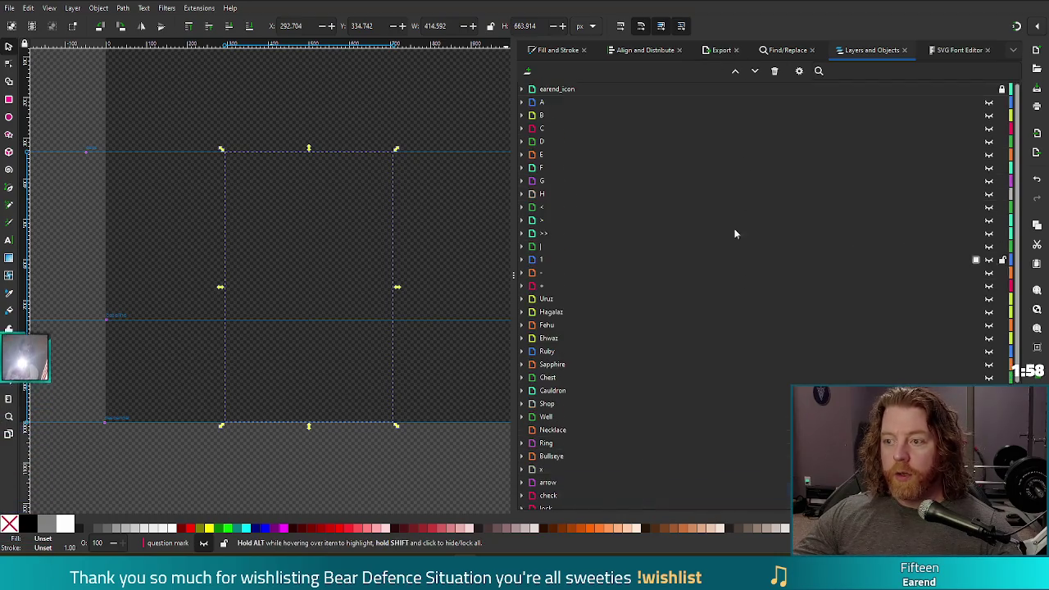
Step: Add a new layer named 'crosshair' beneath the question mark layer
left_click(527, 71)
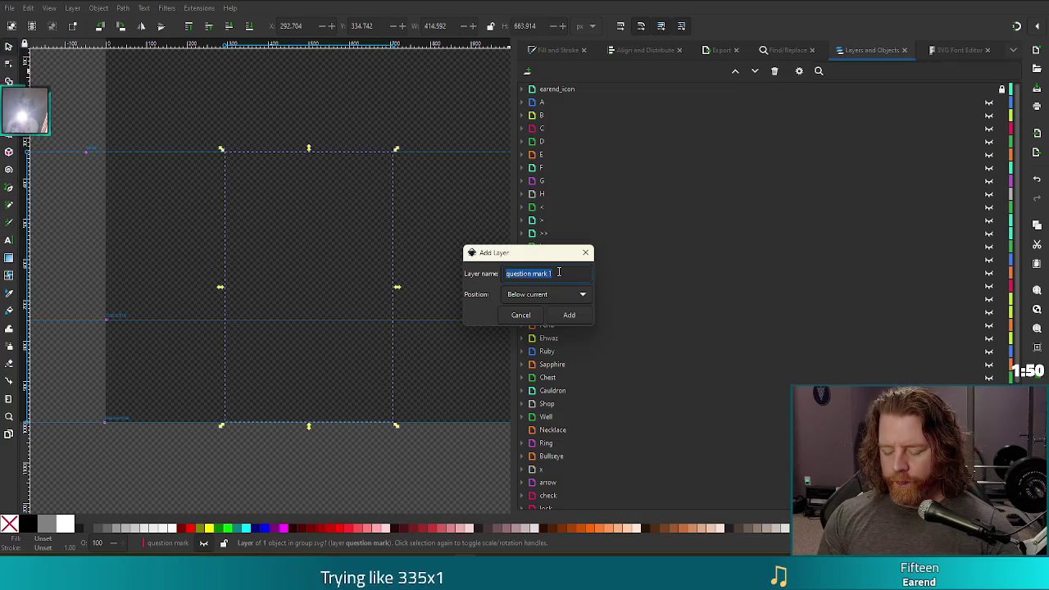
type("crosshair")
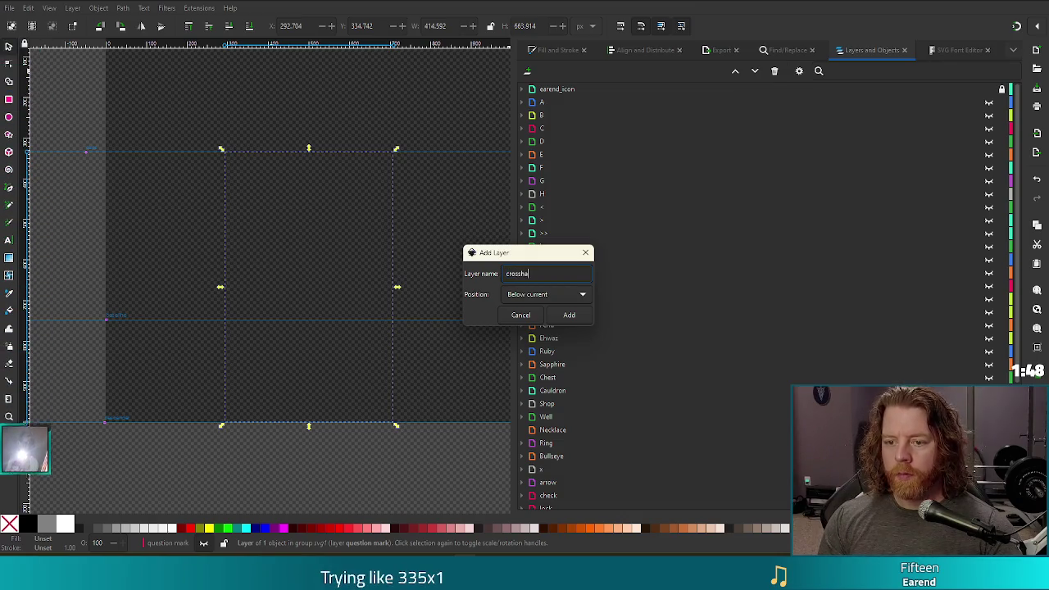
left_click(569, 315)
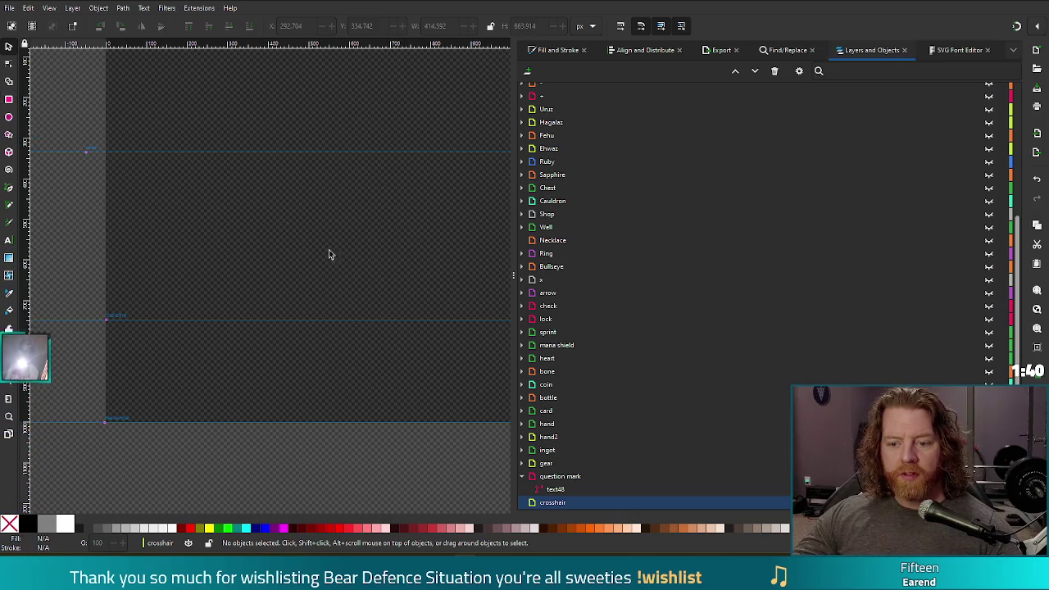
Step: Draw a tall rectangle near the page top and set its stroke paint to none
mouse_move(399, 300)
left_mouse_down()
mouse_move(355, 320)
mouse_move(366, 311)
left_mouse_up()
scroll(367, 311, "down", 1)
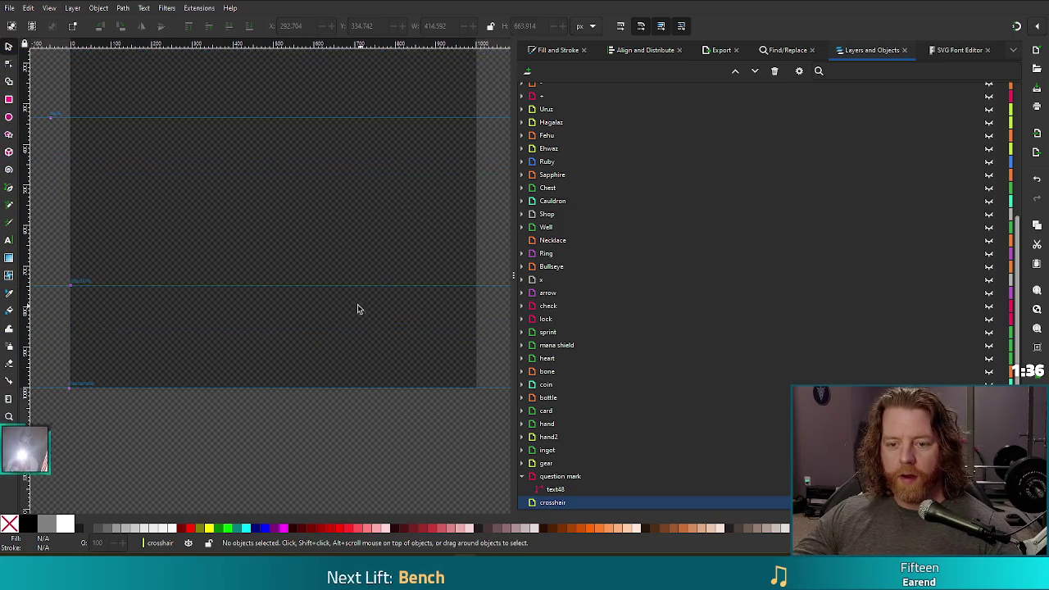
key("r")
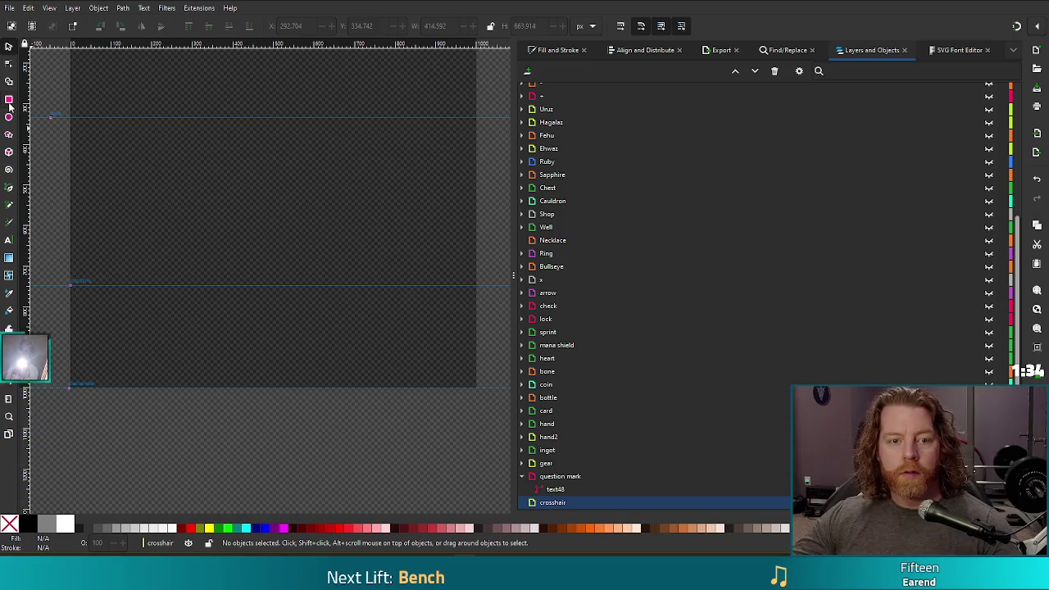
mouse_move(238, 110)
left_mouse_down()
mouse_move(276, 196)
mouse_move(271, 229)
mouse_move(280, 215)
left_mouse_up()
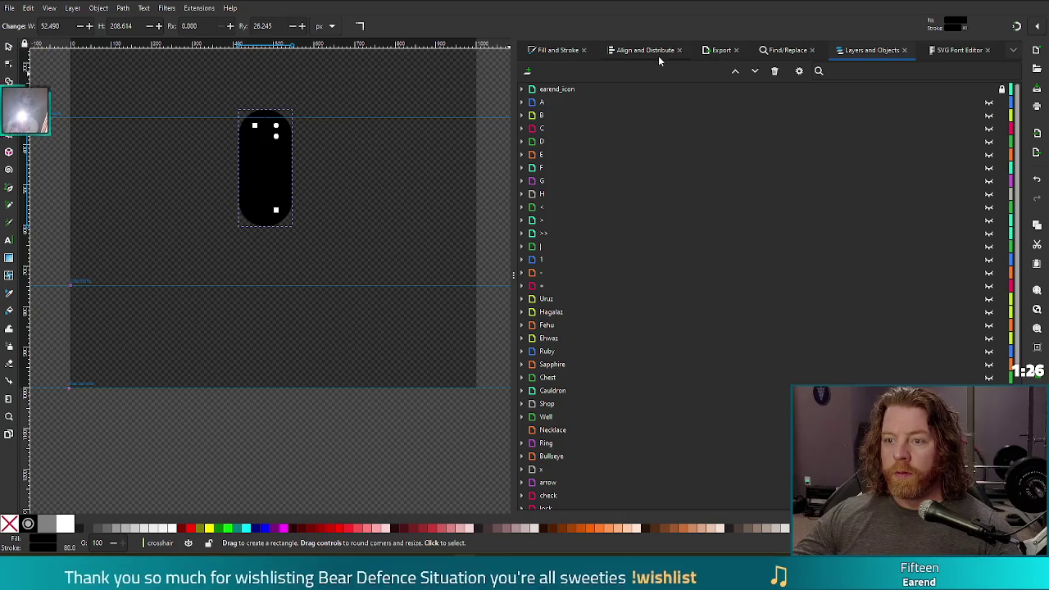
key("ctrl+shift+f")
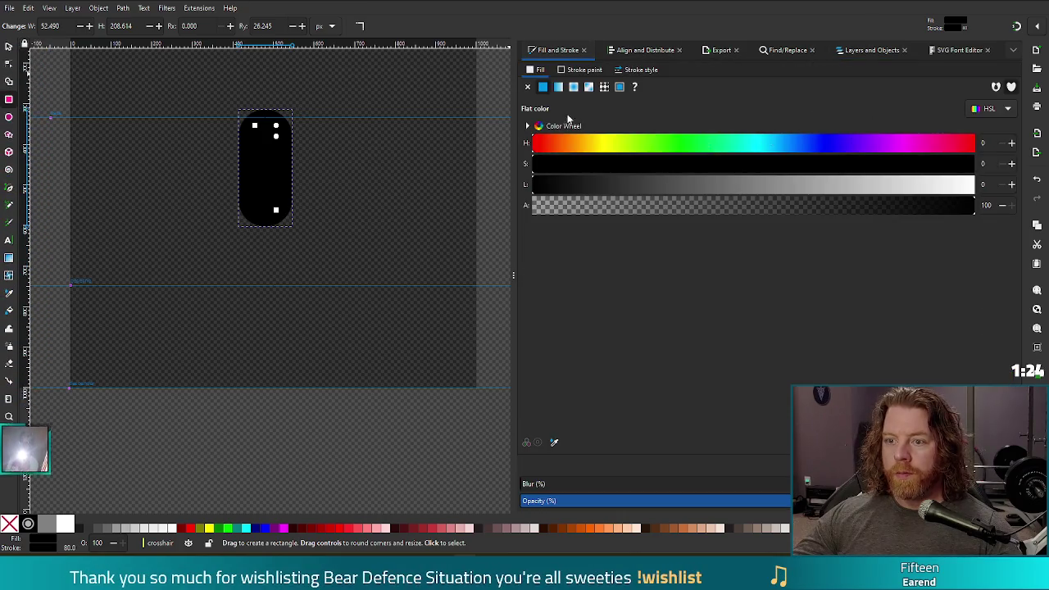
left_click(638, 70)
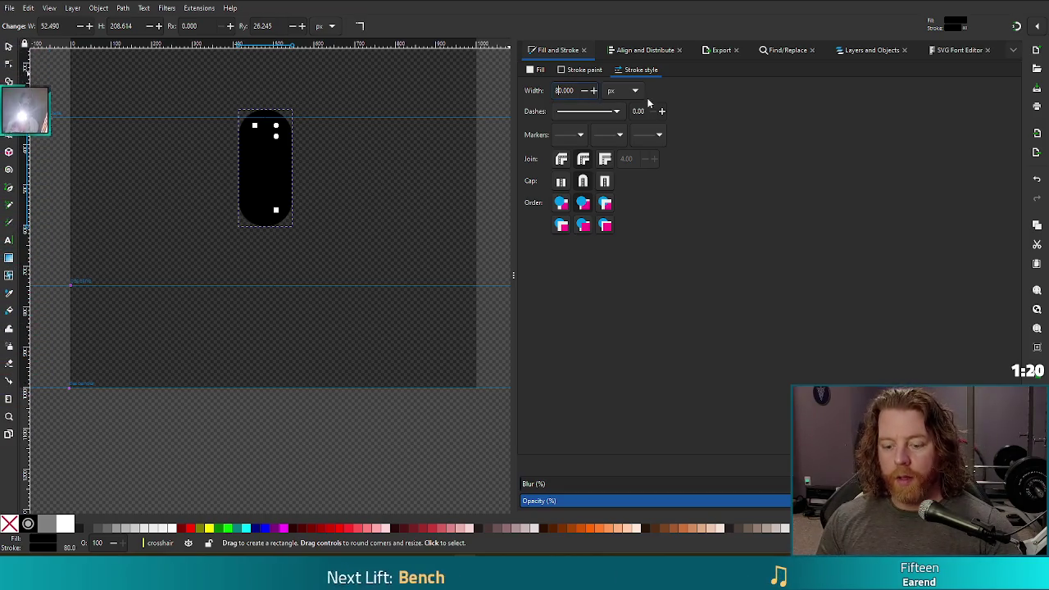
type("40.000")
key("Return")
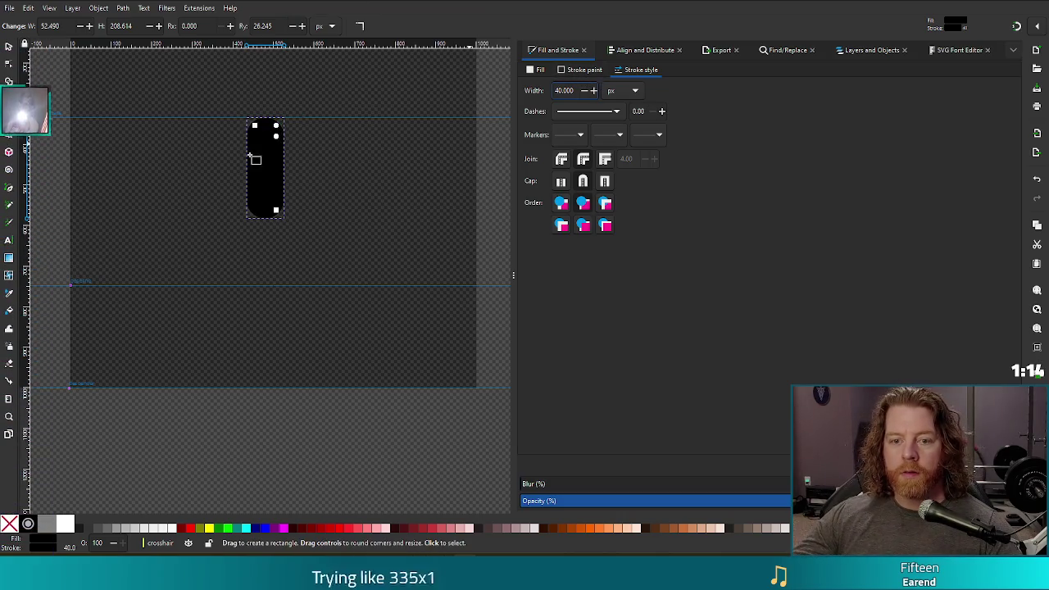
left_click(581, 70)
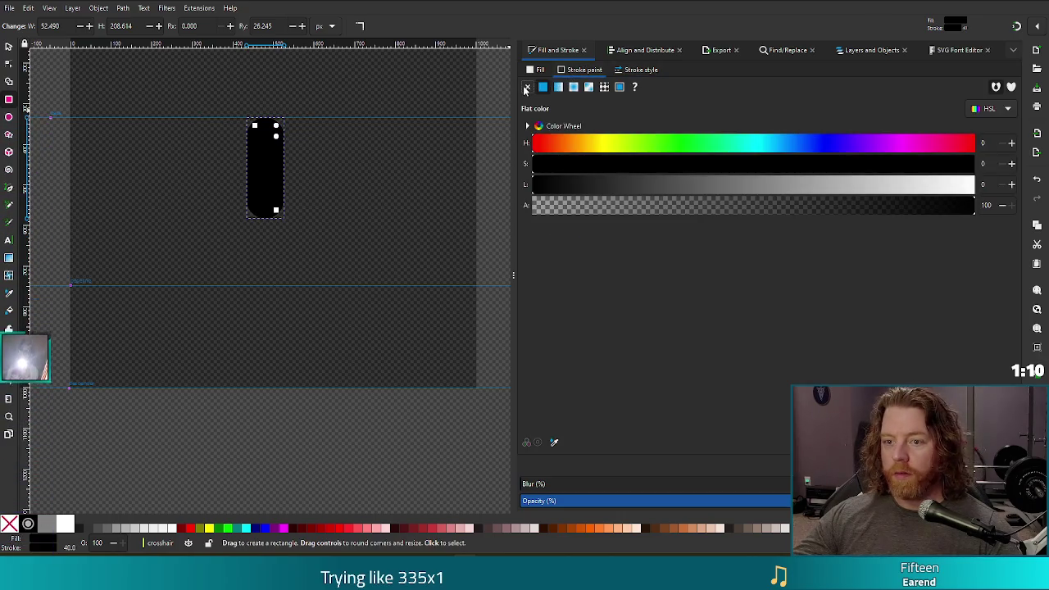
left_click(527, 87)
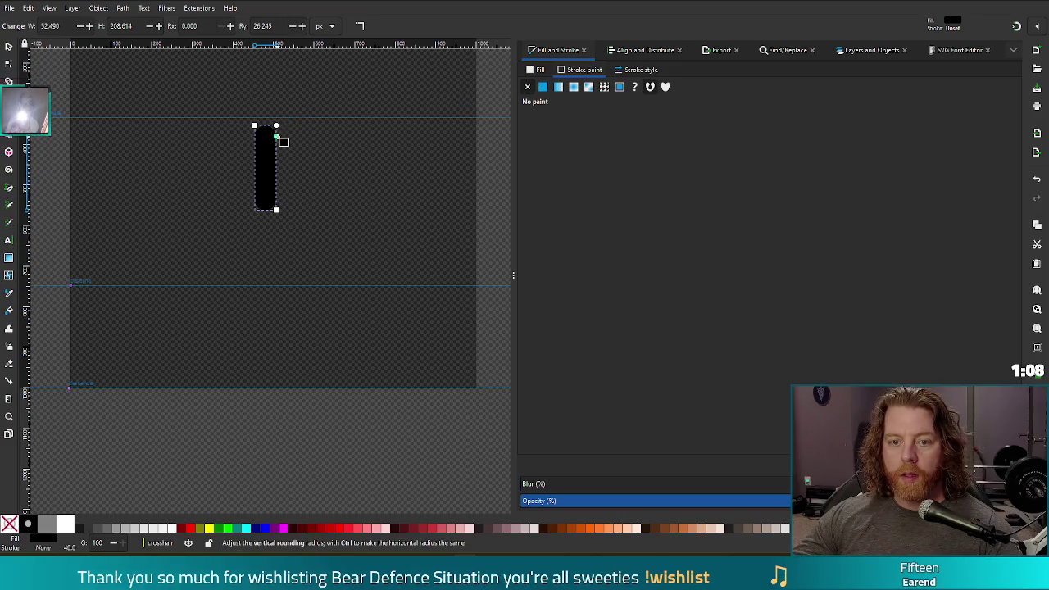
Step: Round its corners, size it to about 120 by 281 px, fill it white, and duplicate it
left_click_drag(277, 211, 334, 308)
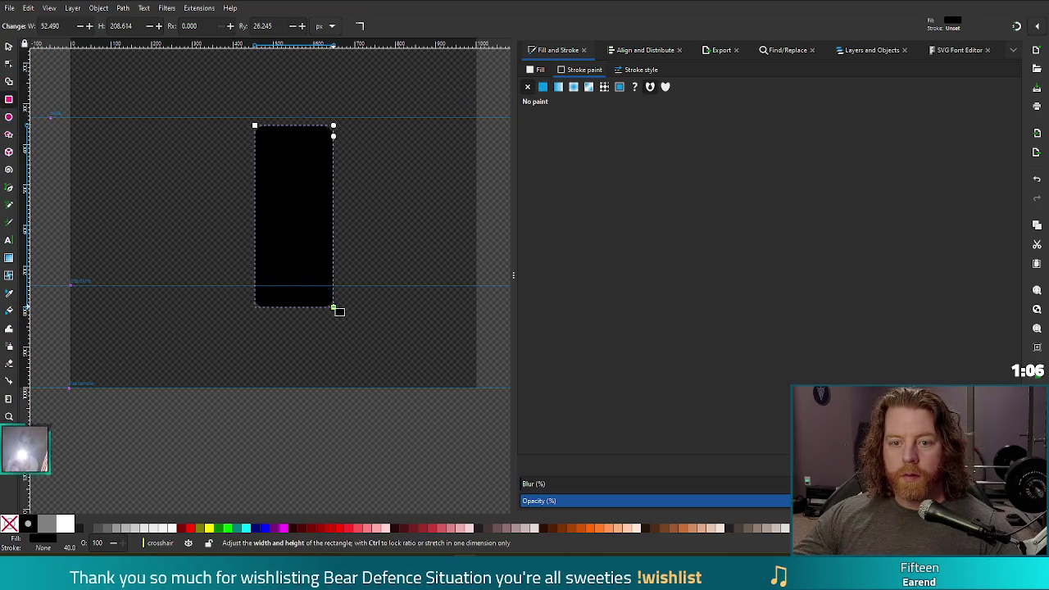
left_click_drag(333, 136, 332, 144)
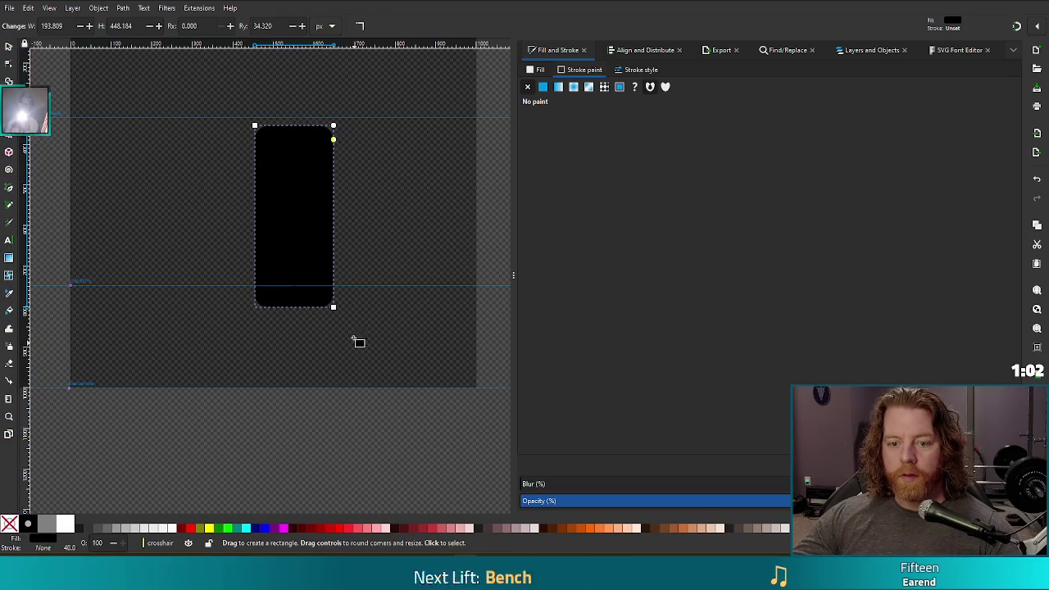
left_click_drag(334, 308, 303, 239)
left_click(547, 73)
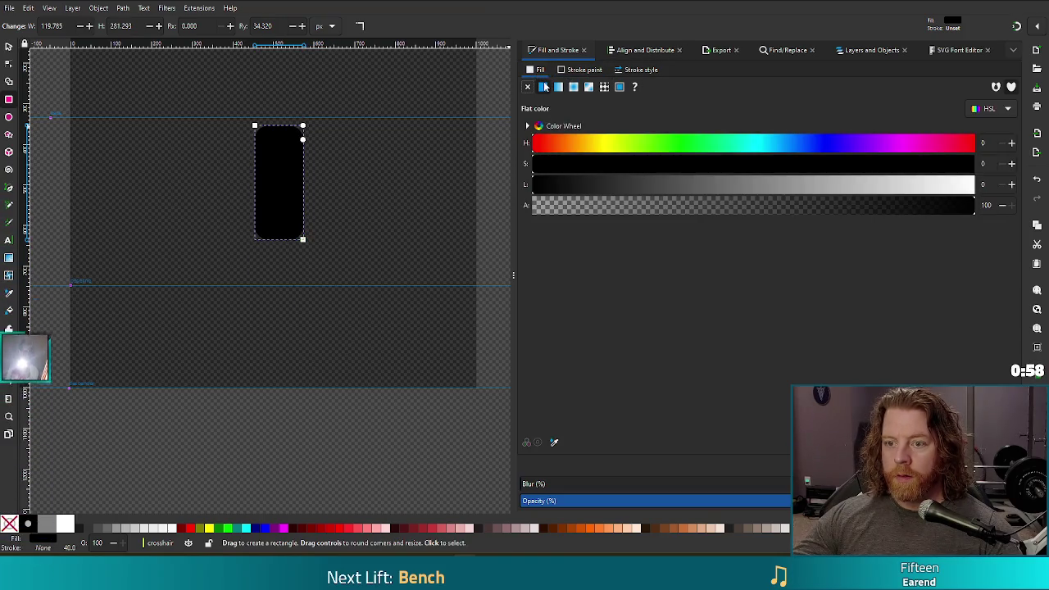
left_click_drag(750, 195, 979, 186)
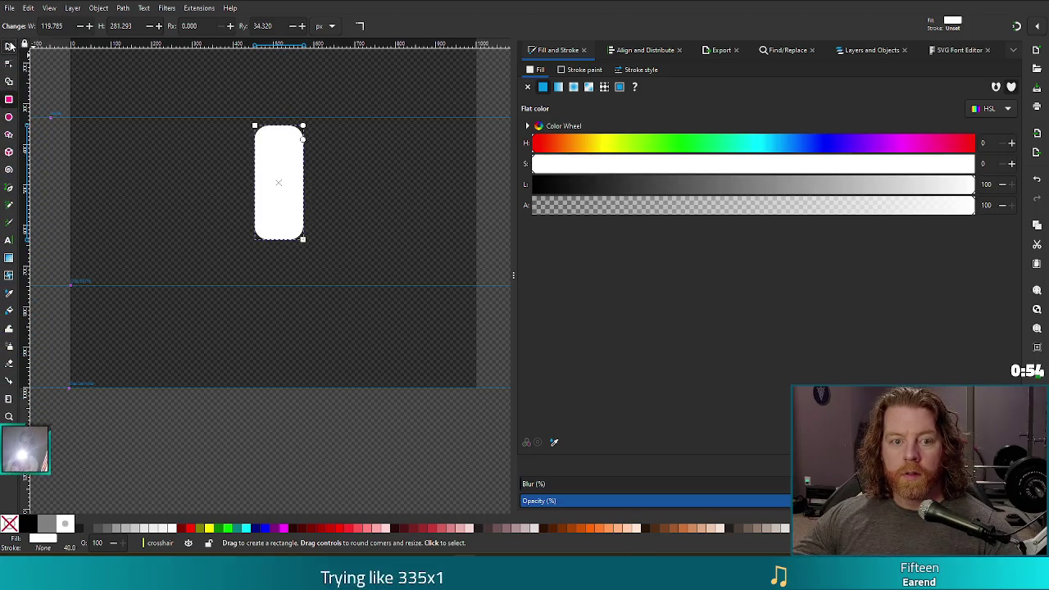
left_click(9, 45)
mouse_move(285, 182)
left_mouse_down()
mouse_move(276, 173)
mouse_move(264, 347)
mouse_move(272, 317)
left_mouse_up()
key("ctrl+d")
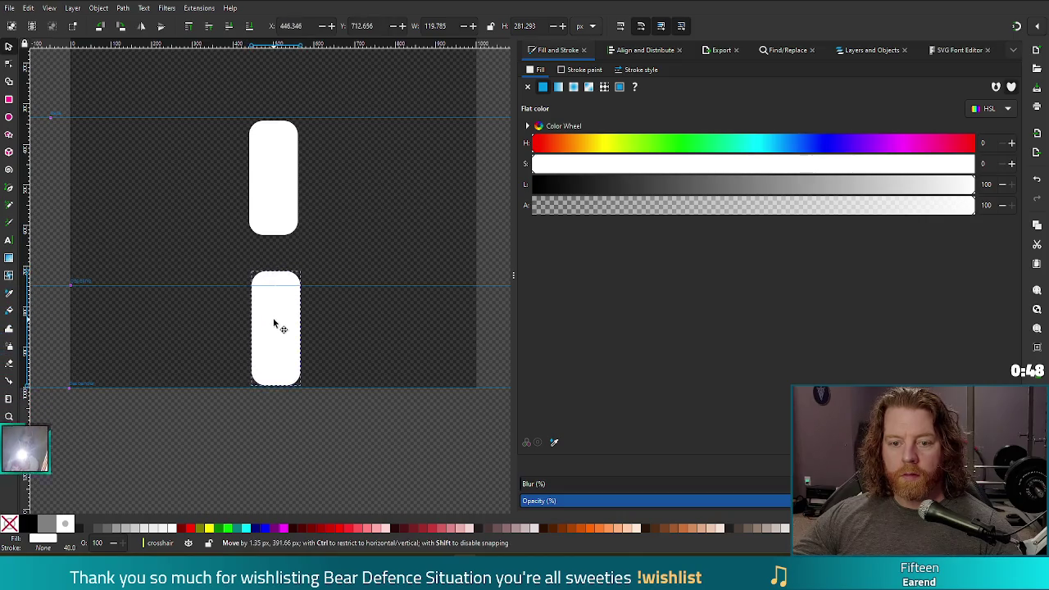
Step: Open Align and Distribute and select both vertical bars together
left_click(250, 192, "shift")
left_click(639, 50)
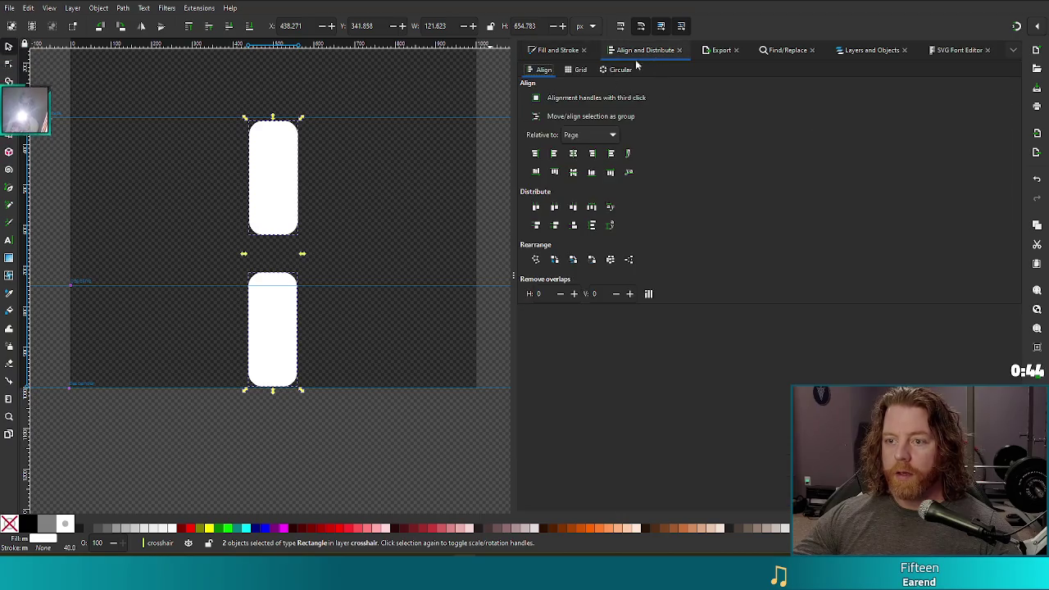
left_click(574, 153)
left_click(573, 172)
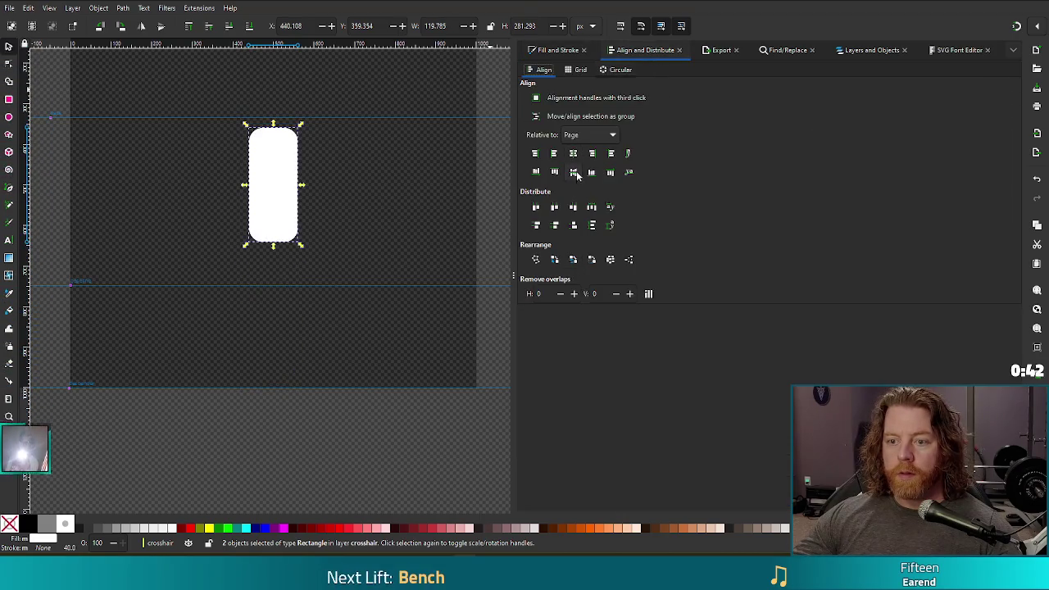
key("ctrl+z")
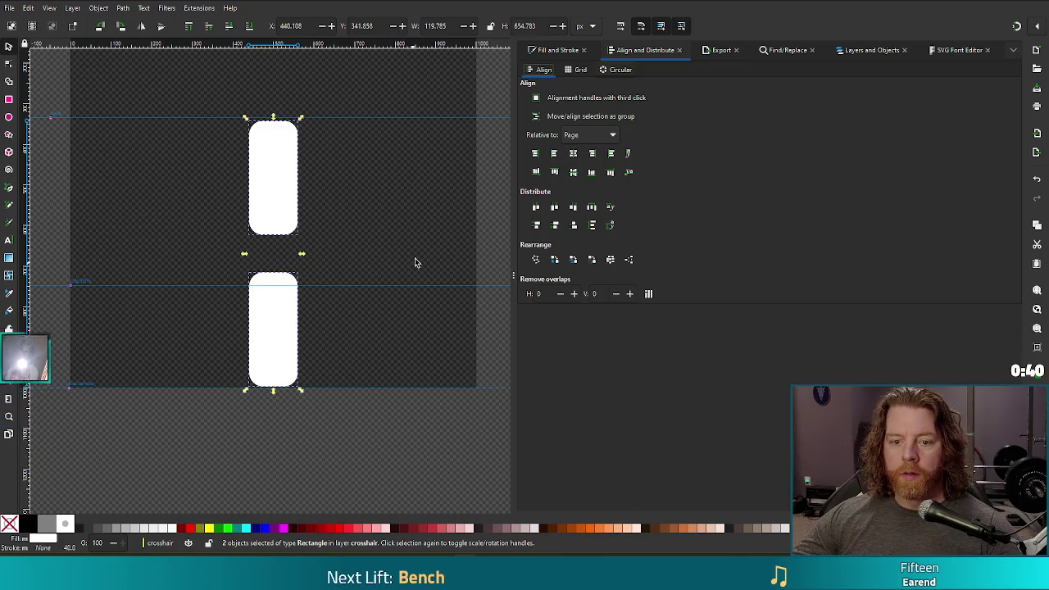
left_click(271, 349)
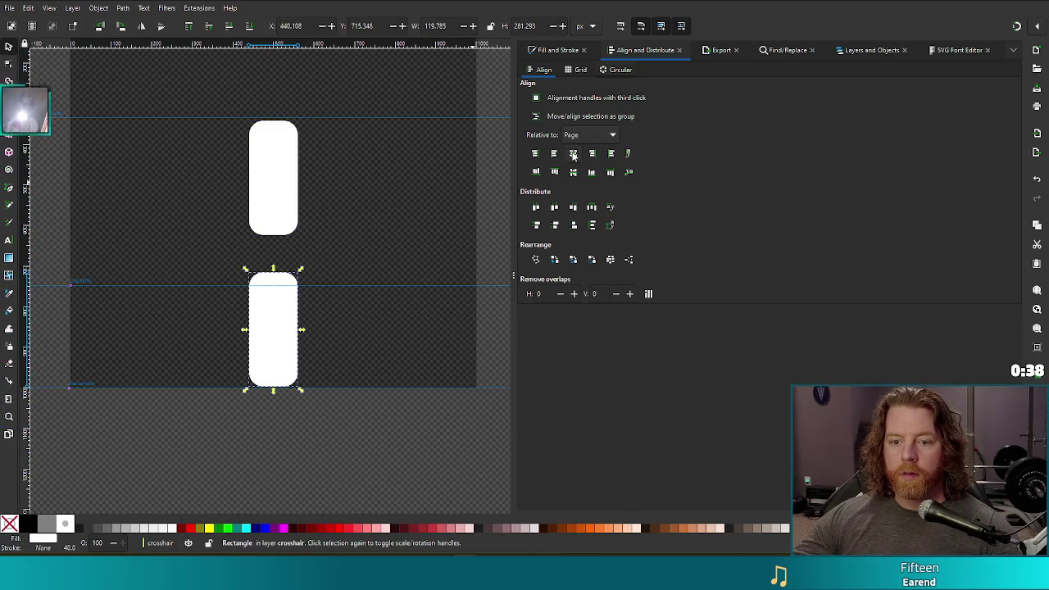
left_click(278, 187)
key("Escape")
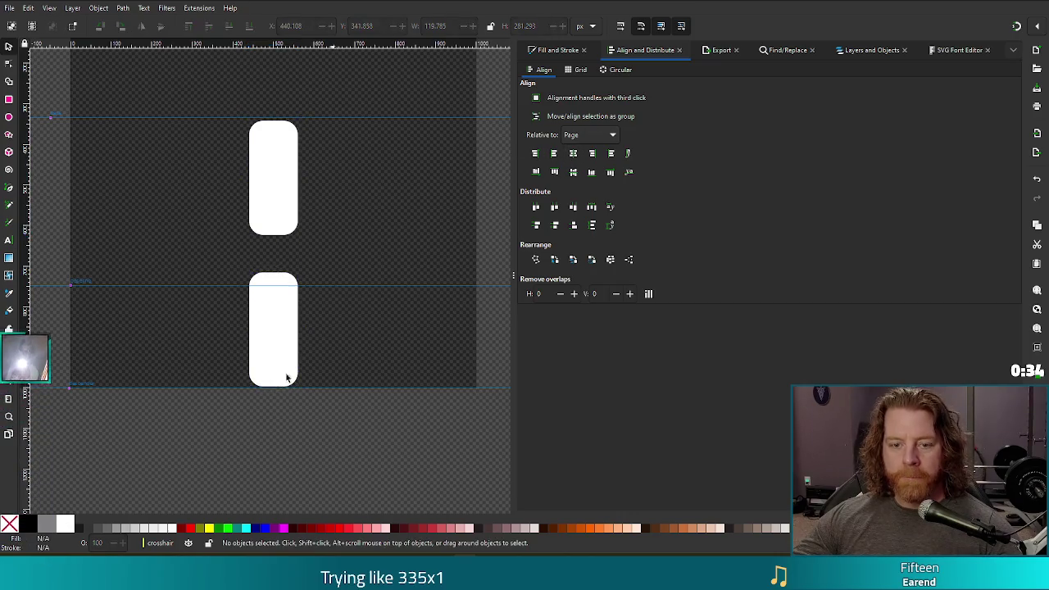
left_click(281, 160)
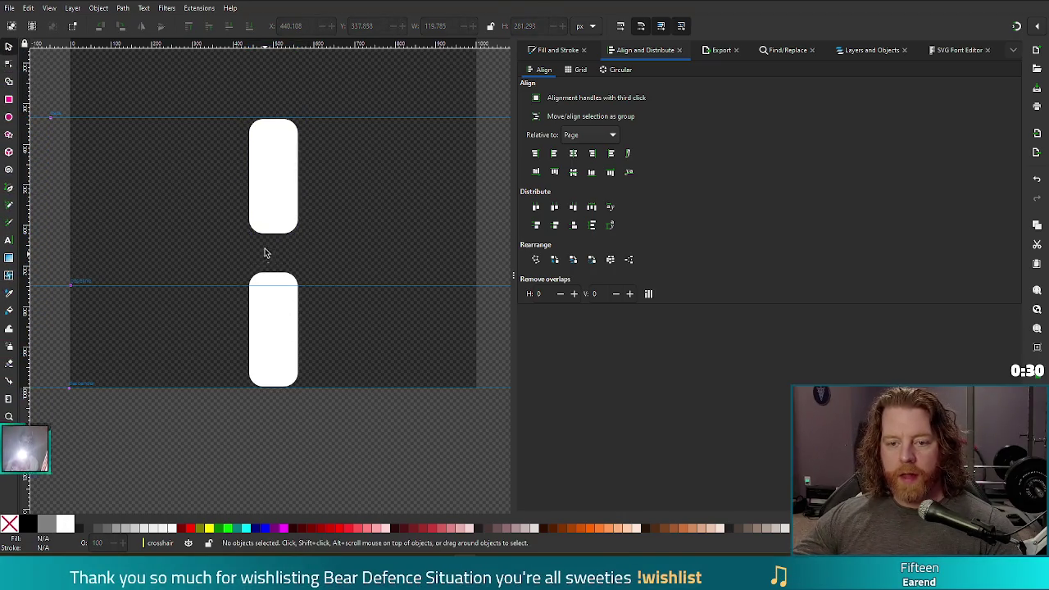
left_click(286, 351, "shift")
Step: Paste copies of both bars and rotate them 90° to lie horizontally
key("ctrl+v")
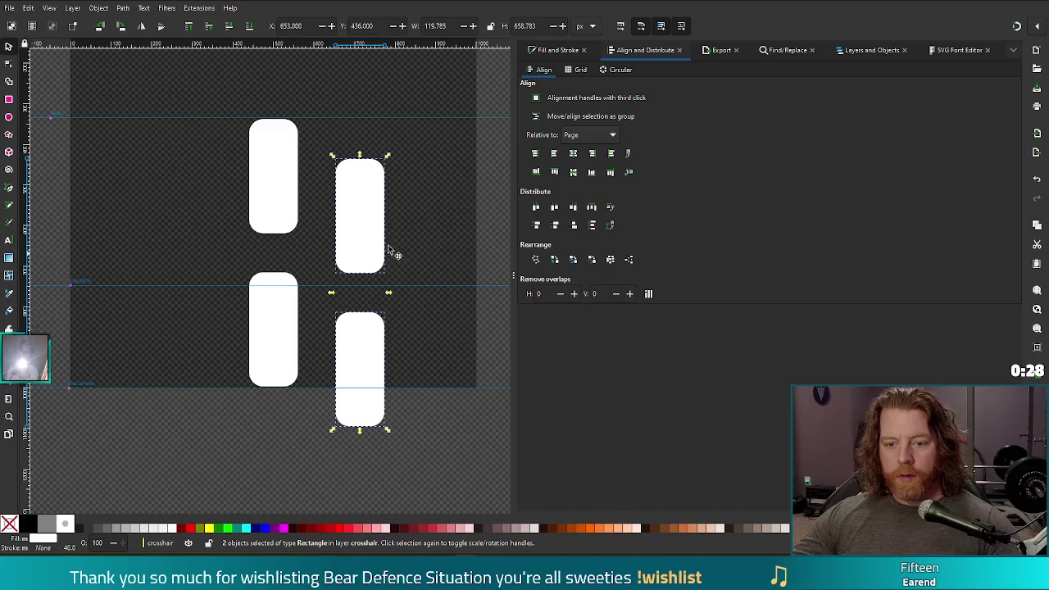
left_click(371, 205)
mouse_move(390, 160)
left_mouse_down()
mouse_move(316, 170)
mouse_move(414, 227)
mouse_move(391, 180)
left_mouse_up()
key("ctrl+z")
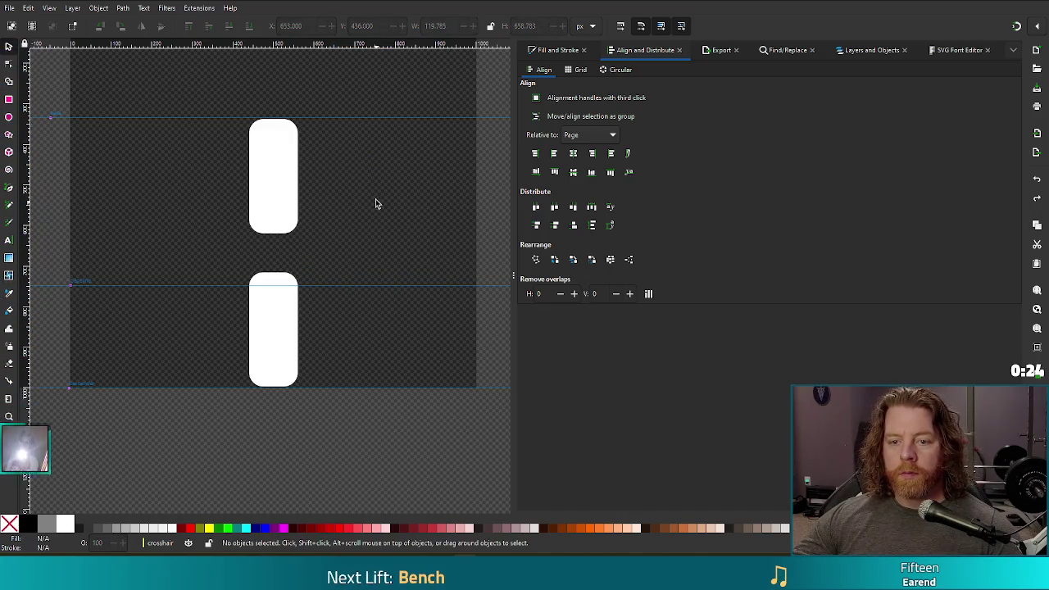
key("ctrl+shift+z")
left_click(346, 224)
left_click(373, 344, "shift")
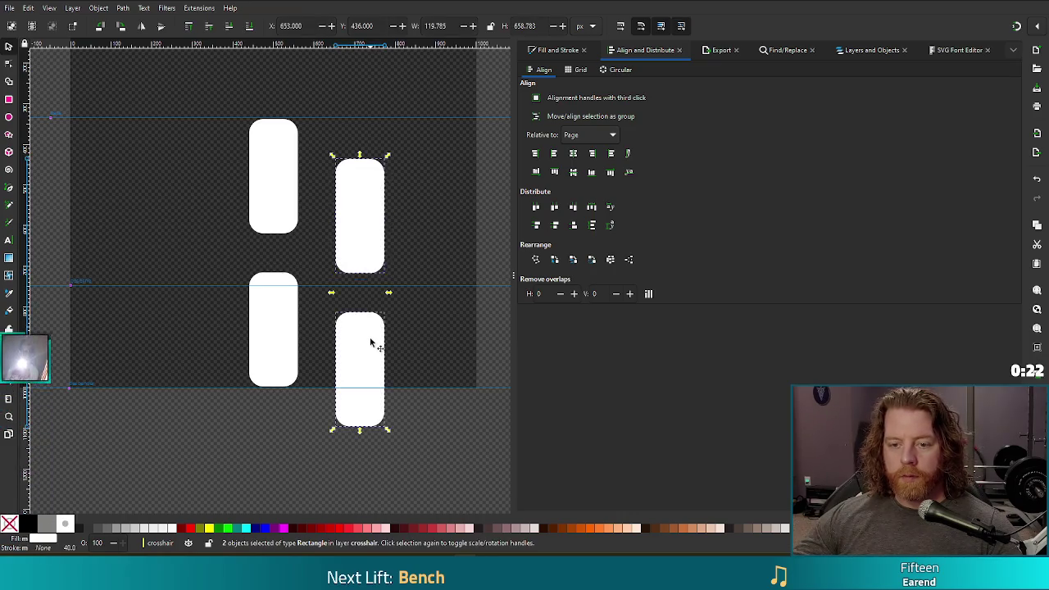
left_click(377, 187)
mouse_move(387, 155)
left_mouse_down()
mouse_move(242, 220)
mouse_move(234, 264)
left_mouse_up()
Step: Place the horizontal bars across the vertical ones, group them with Ctrl+G, and center the group
left_click_drag(412, 292, 340, 262)
left_click(577, 156)
key("ctrl+z")
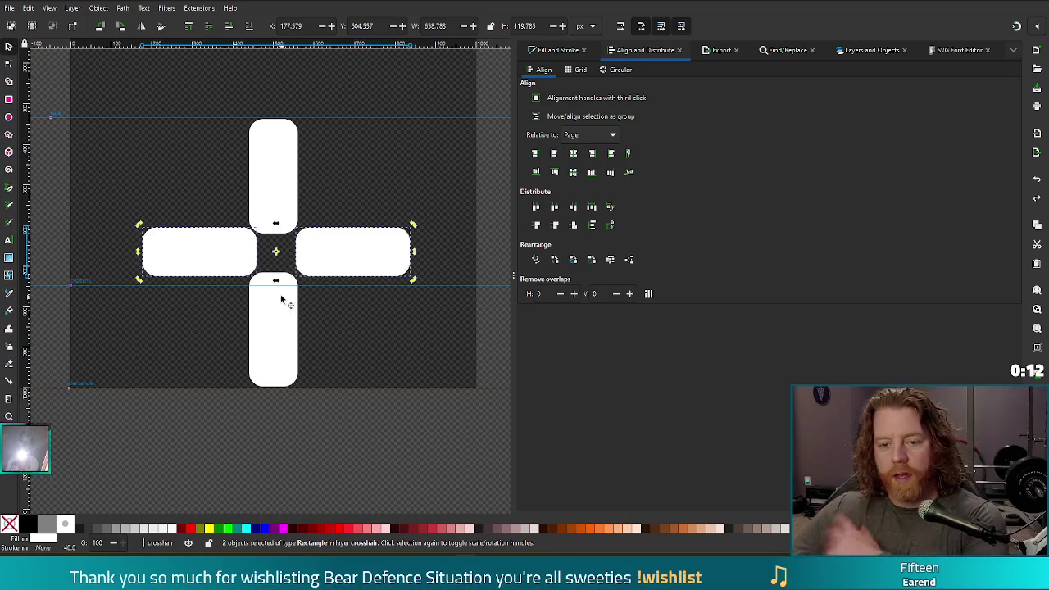
key("Left")
key("Left")
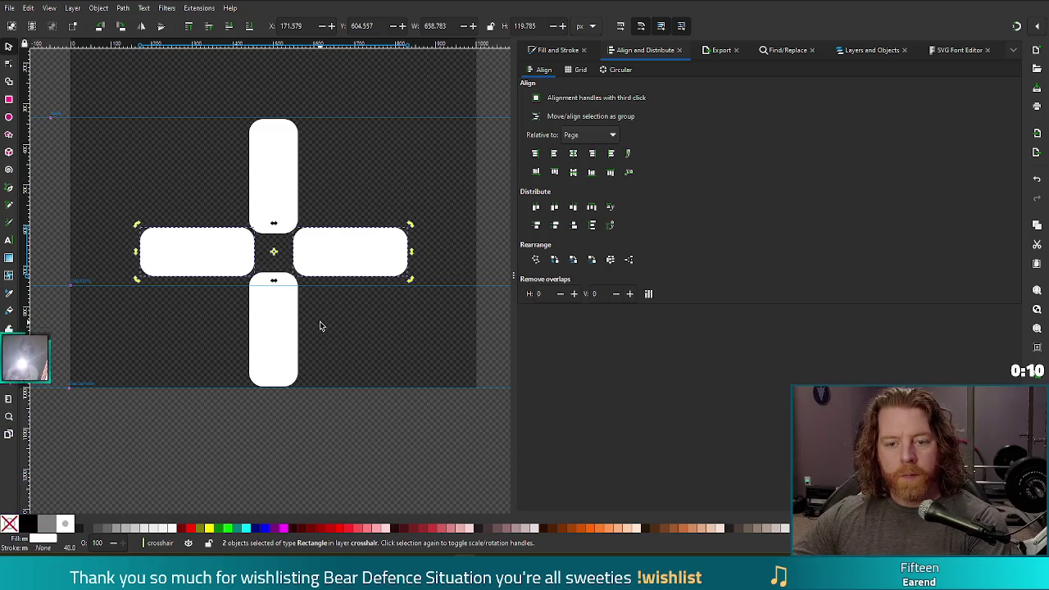
right_click(336, 269)
left_click(384, 288)
key("ctrl+g")
left_click(573, 156)
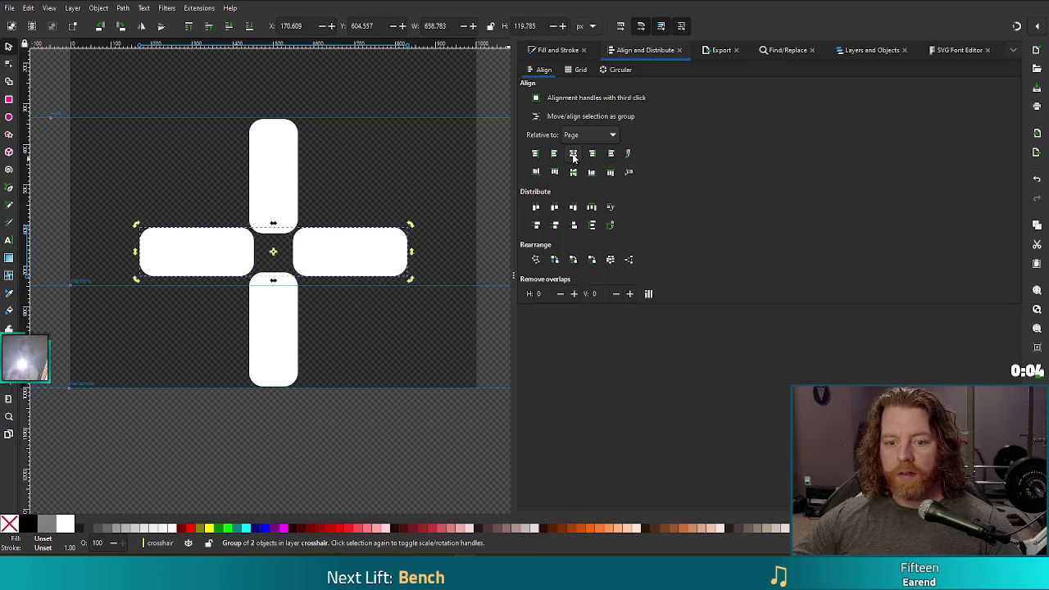
left_click(419, 378)
Step: Ungroup the horizontal bars and nudge the left and right bars apart
scroll(405, 281, "down", 3)
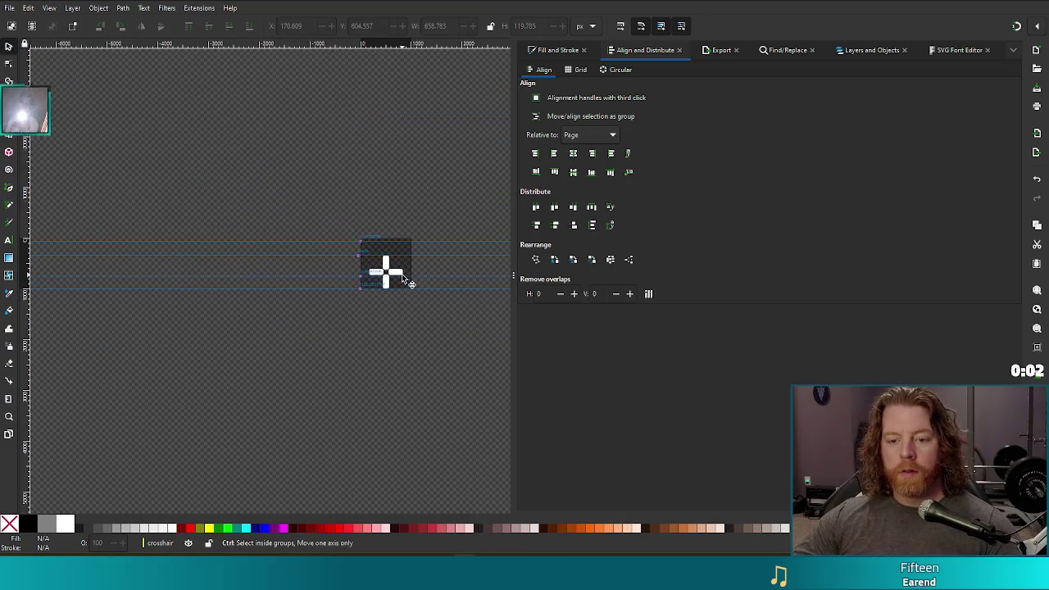
scroll(443, 285, "up", 5)
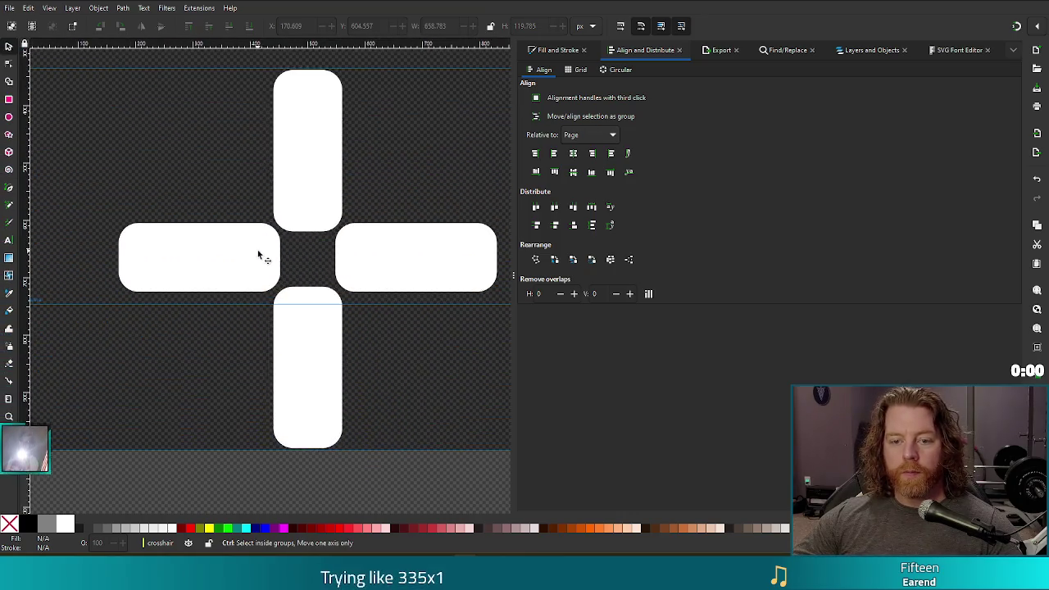
scroll(323, 274, "down", 2)
left_click(311, 219)
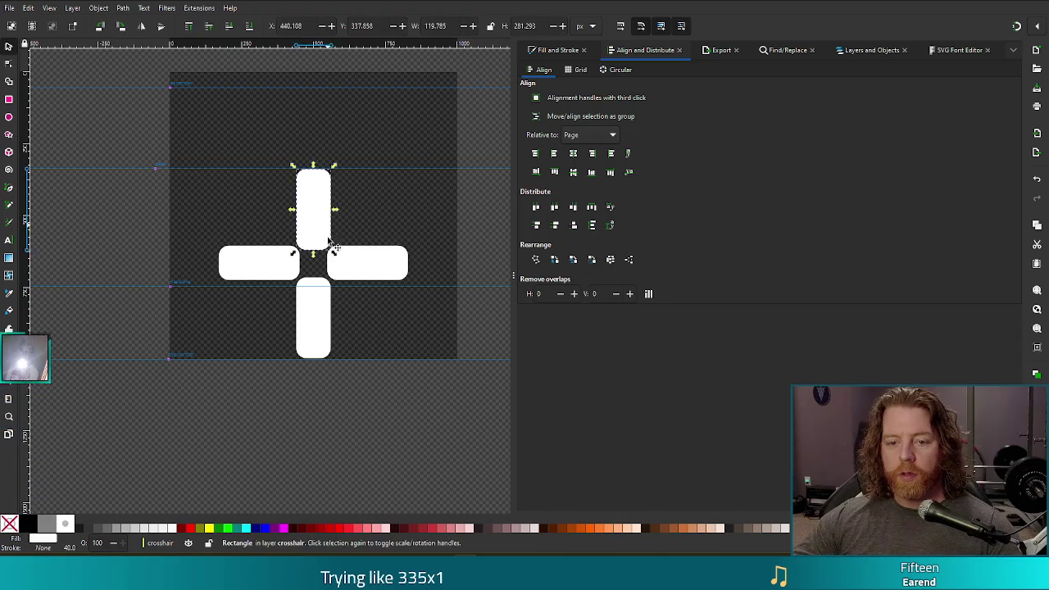
left_click(353, 265)
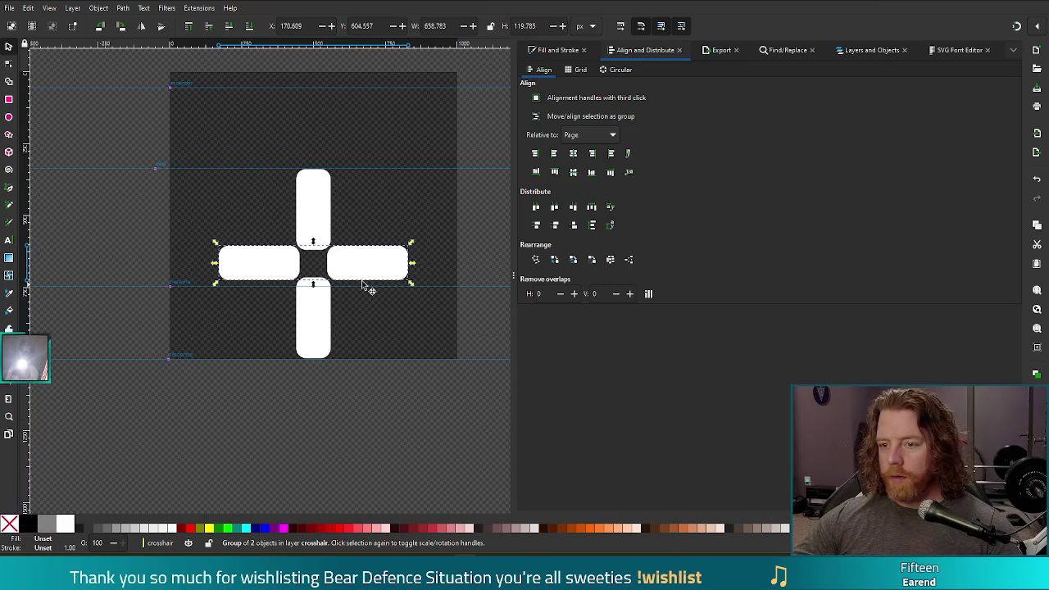
key("shift+ctrl+g")
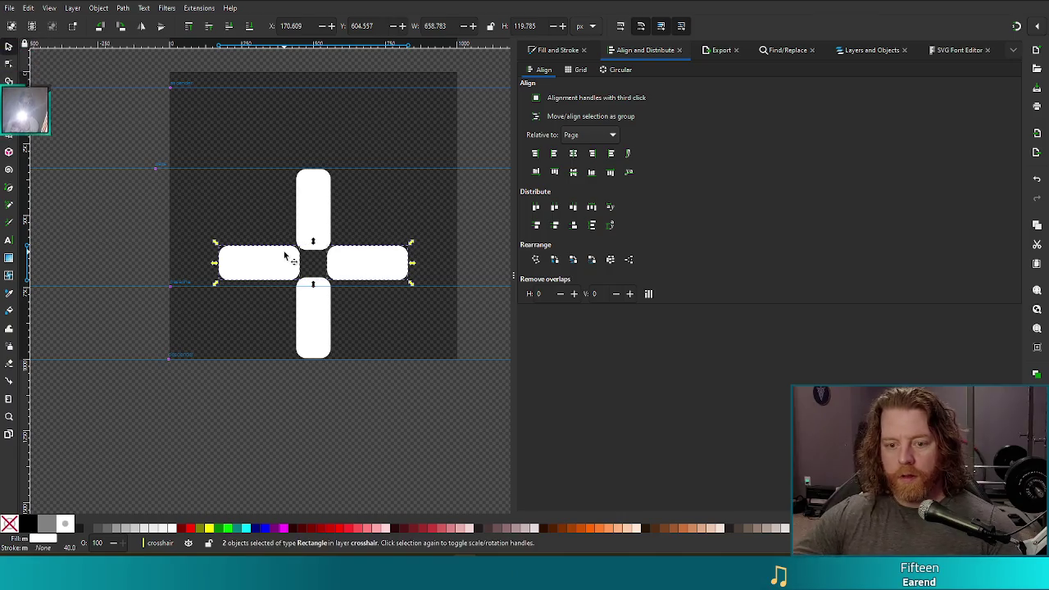
left_click(385, 266)
key("Right")
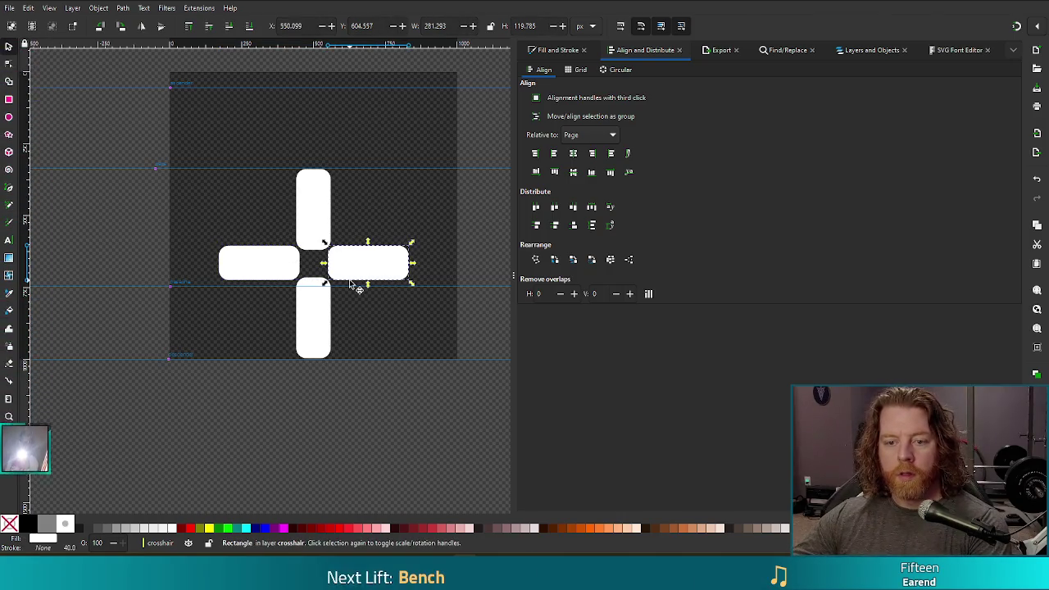
key("Right")
key("Right")
key("Right")
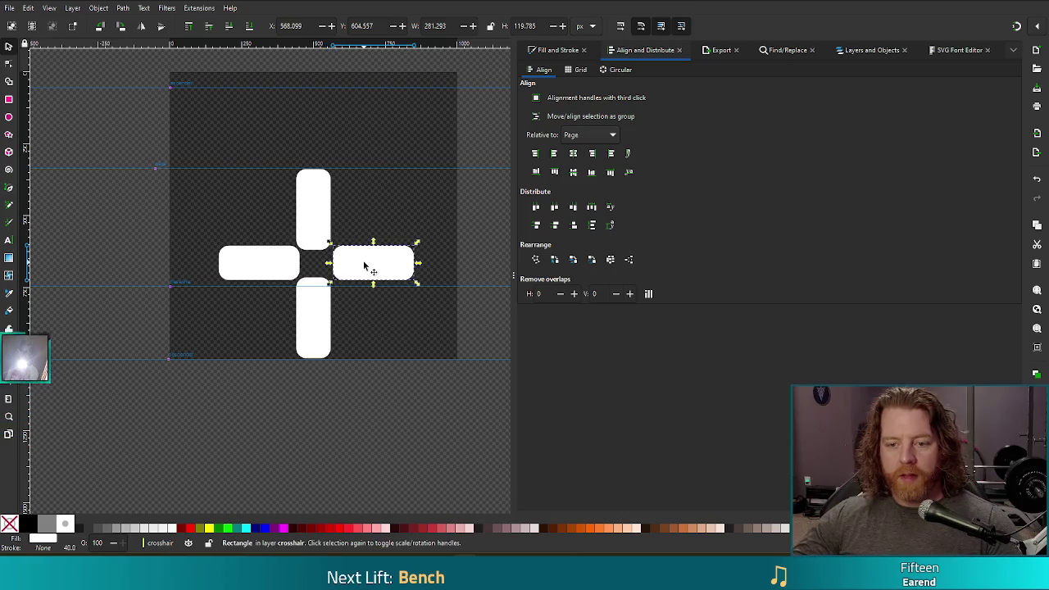
left_click(239, 269)
key("shift+Left")
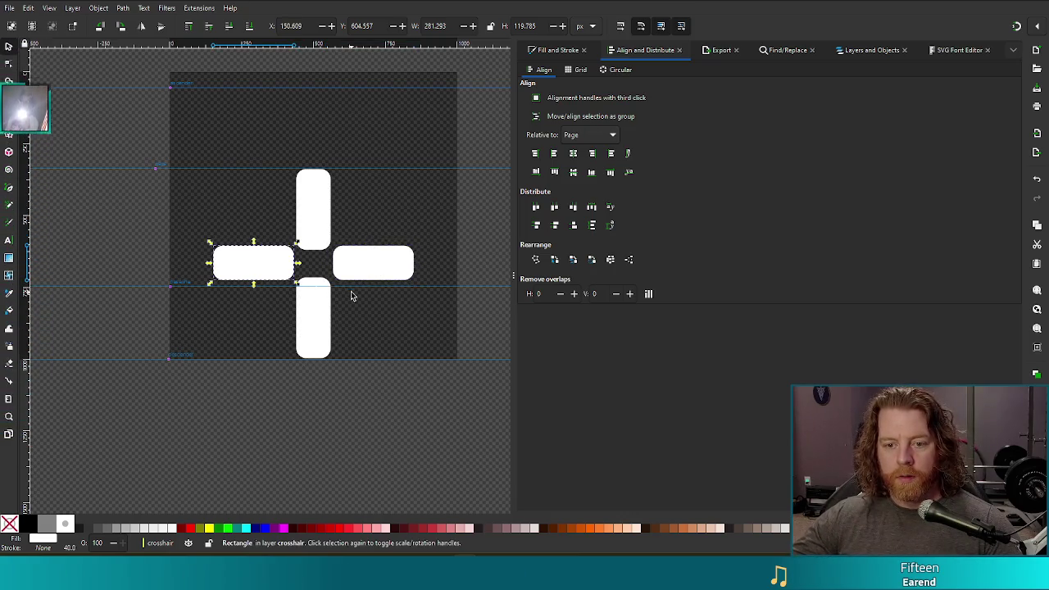
Step: Push the left, right, top and bottom bars further outward from the centre
left_click(401, 346)
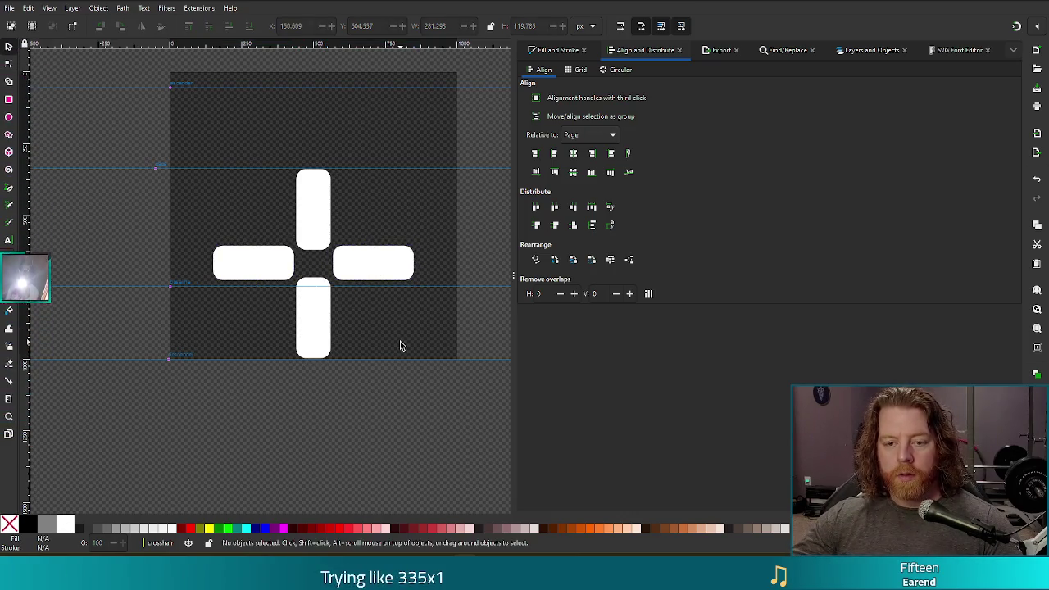
left_click(386, 273)
key("shift+Right")
left_click(265, 274)
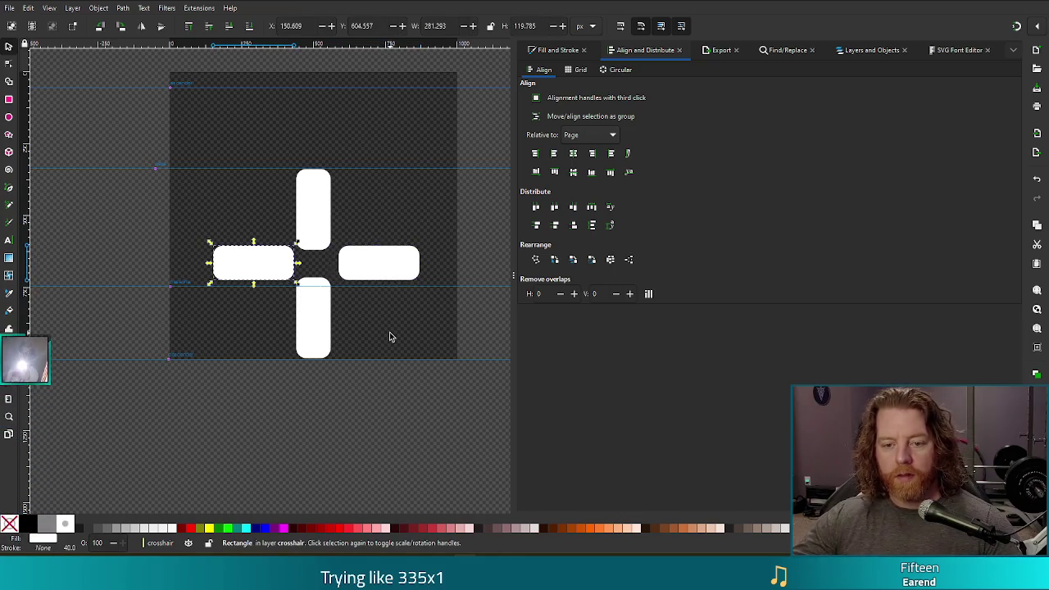
key("shift+Left")
left_click(313, 223)
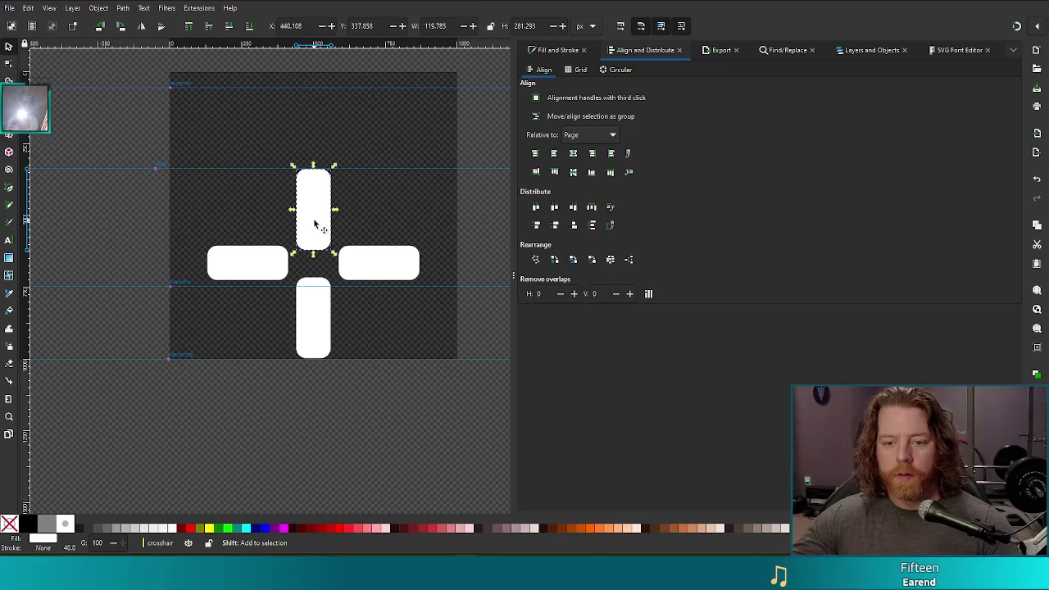
key("shift+Up")
left_click(334, 326)
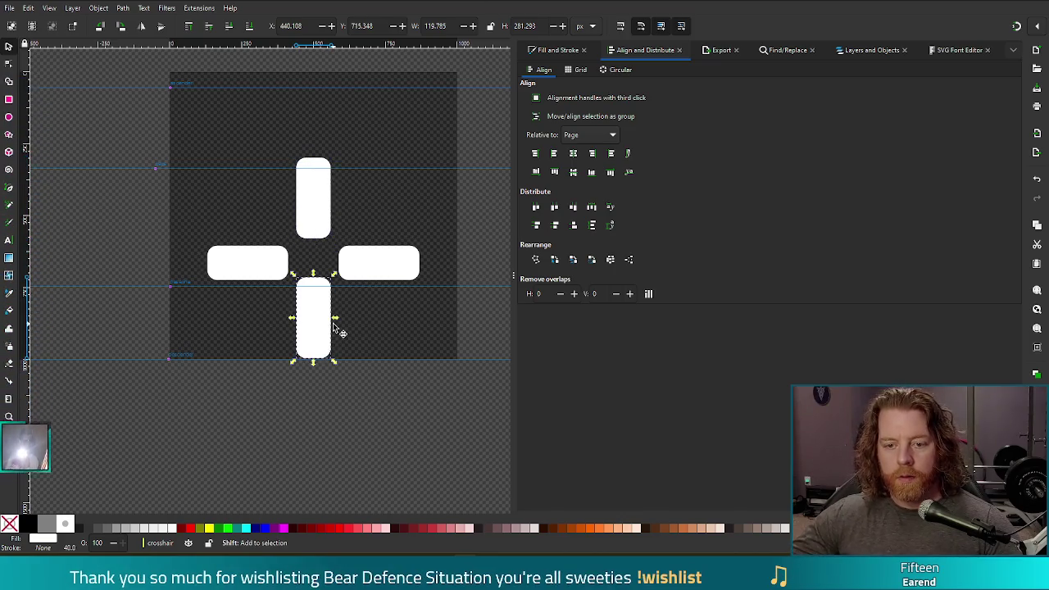
key("shift+Down")
left_click(394, 438)
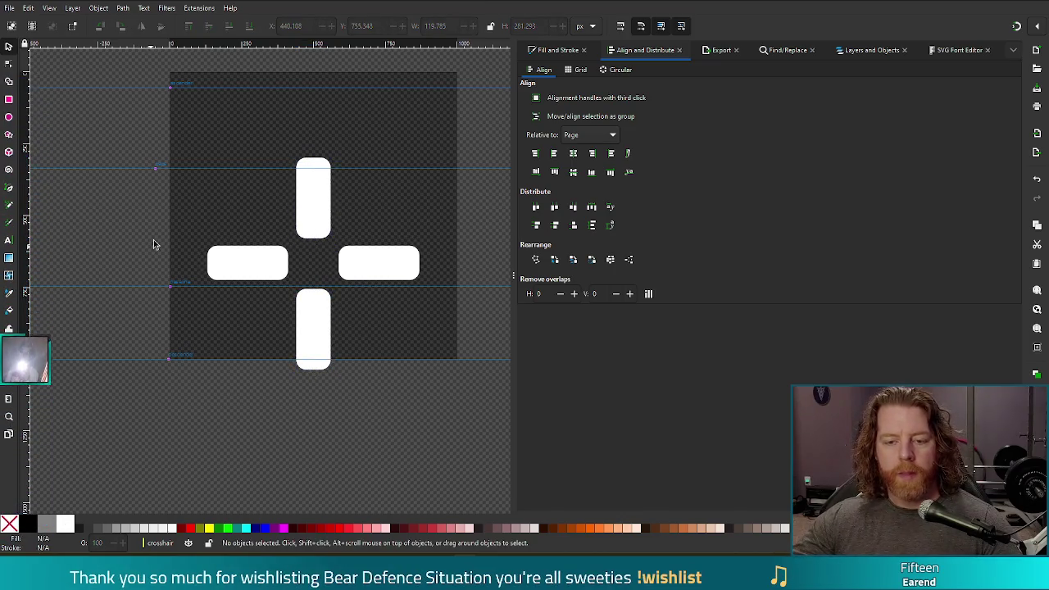
Step: Select all four bars and scale them together to about 91%, roughly 659 by 659 px
left_click(246, 270)
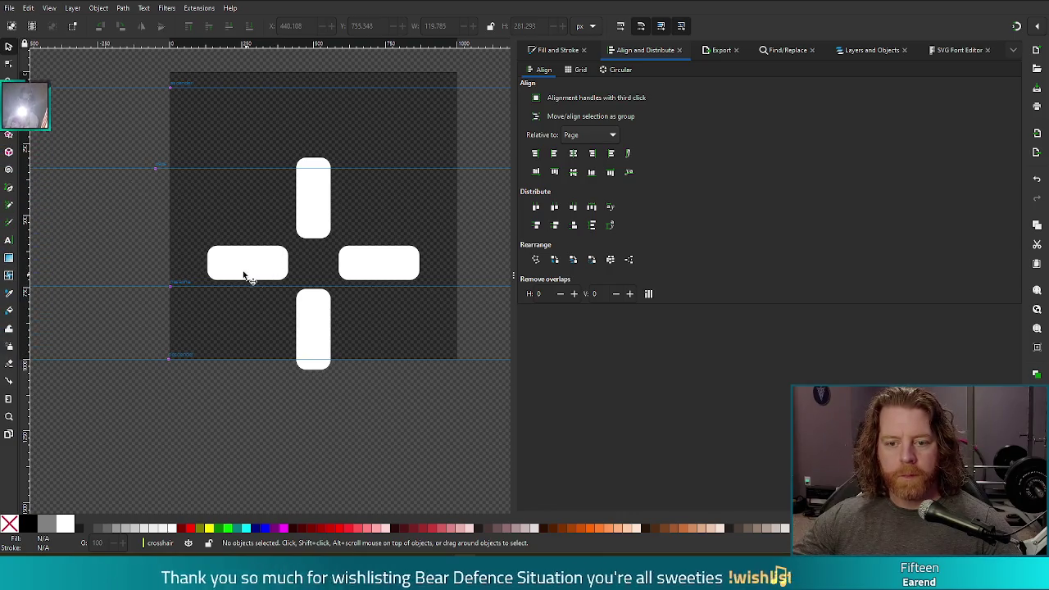
left_click(311, 215, "shift")
left_click(386, 271, "shift")
left_click(319, 332, "shift")
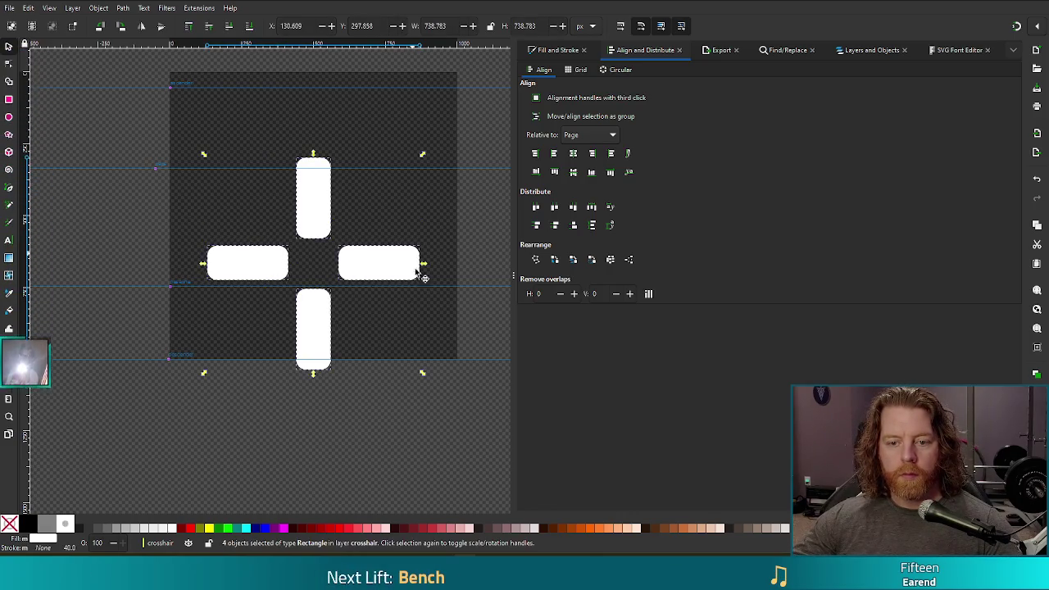
left_click(426, 381)
left_click_drag(145, 122, 458, 409)
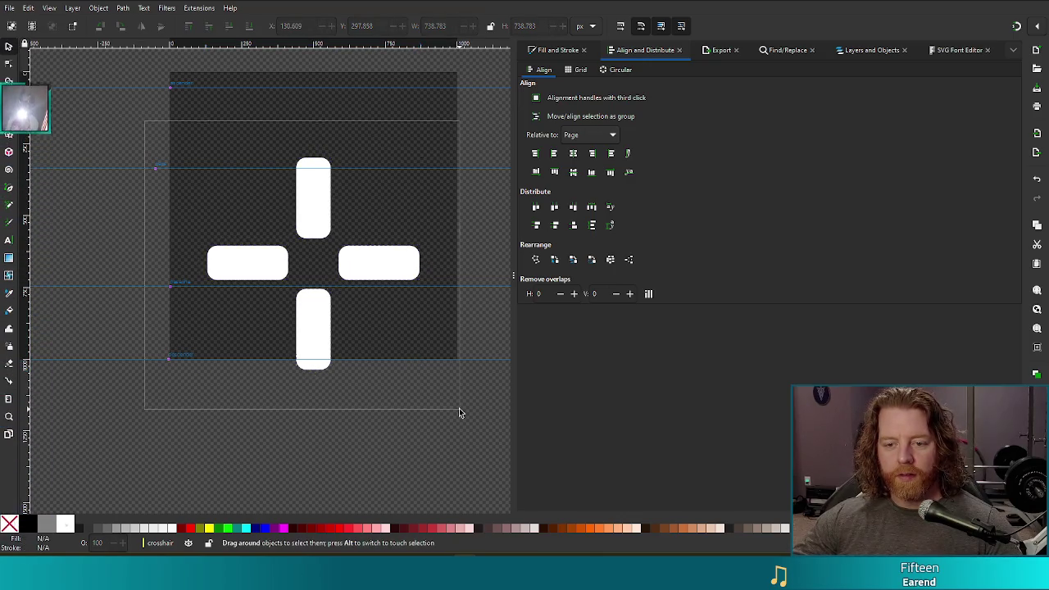
mouse_move(422, 371)
left_mouse_down()
mouse_move(381, 339)
mouse_move(412, 368)
left_mouse_up()
left_click(406, 368)
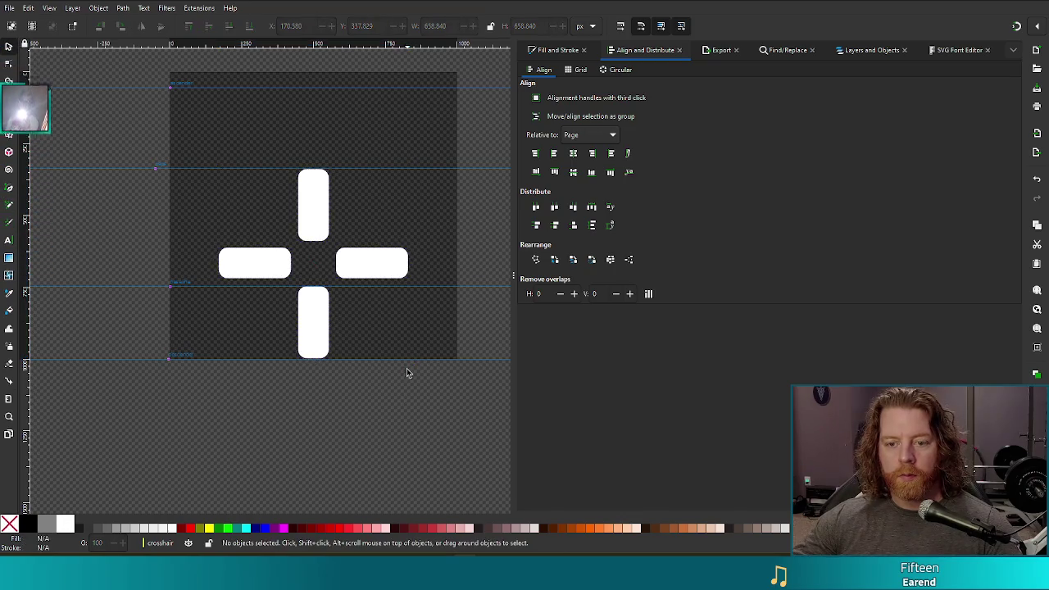
scroll(395, 342, "down", 5, "ctrl")
scroll(394, 347, "up", 2, "ctrl")
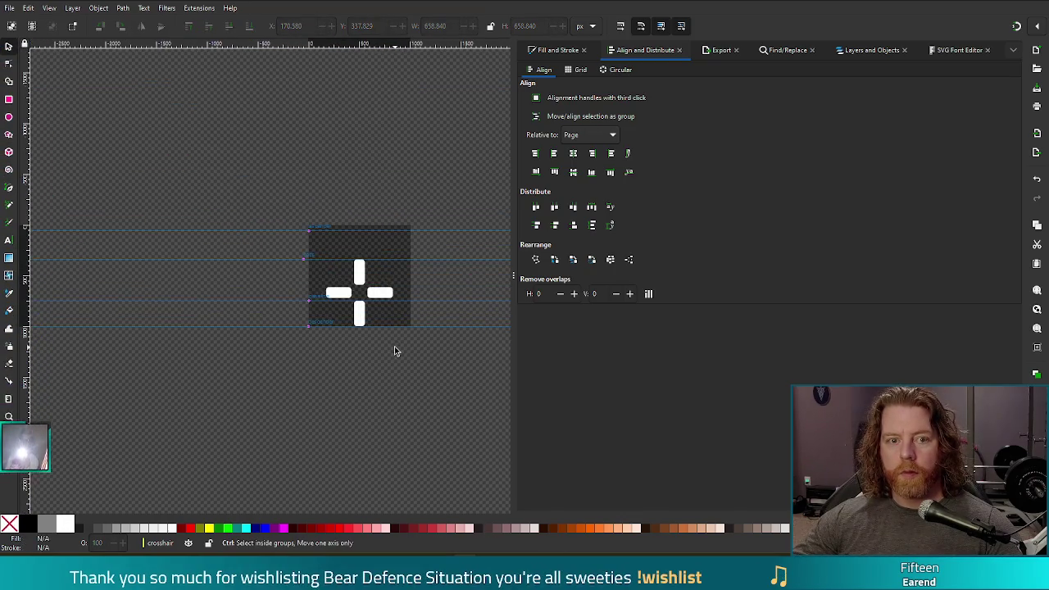
Step: Save earend_icon.svg and pick glyph U+0000A4 in the SVG Font Editor's glyph list
key("ctrl+s")
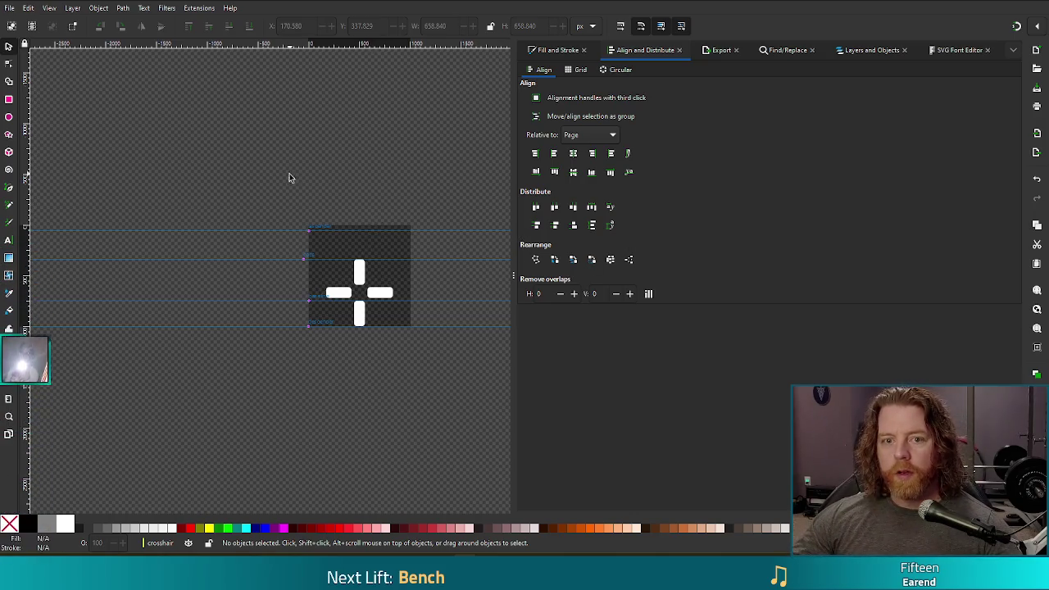
left_click(956, 50)
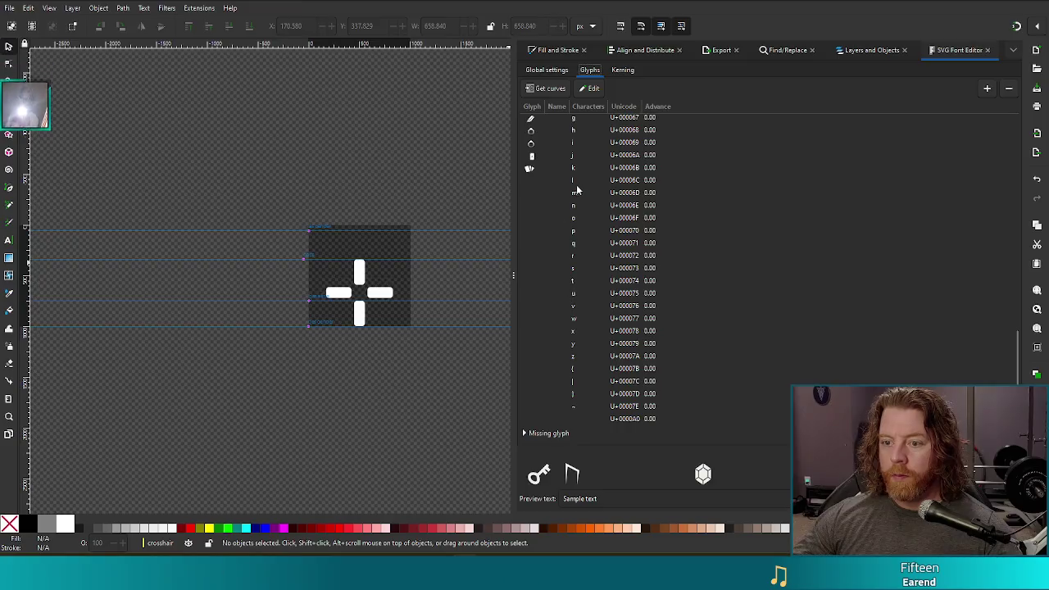
scroll(614, 201, "down", 2)
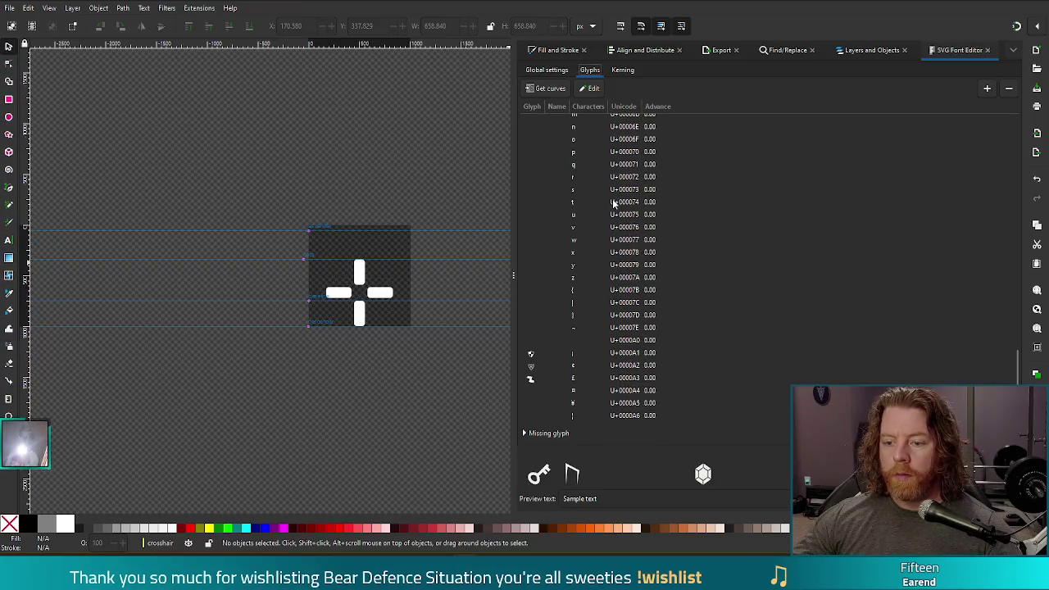
left_click(540, 390)
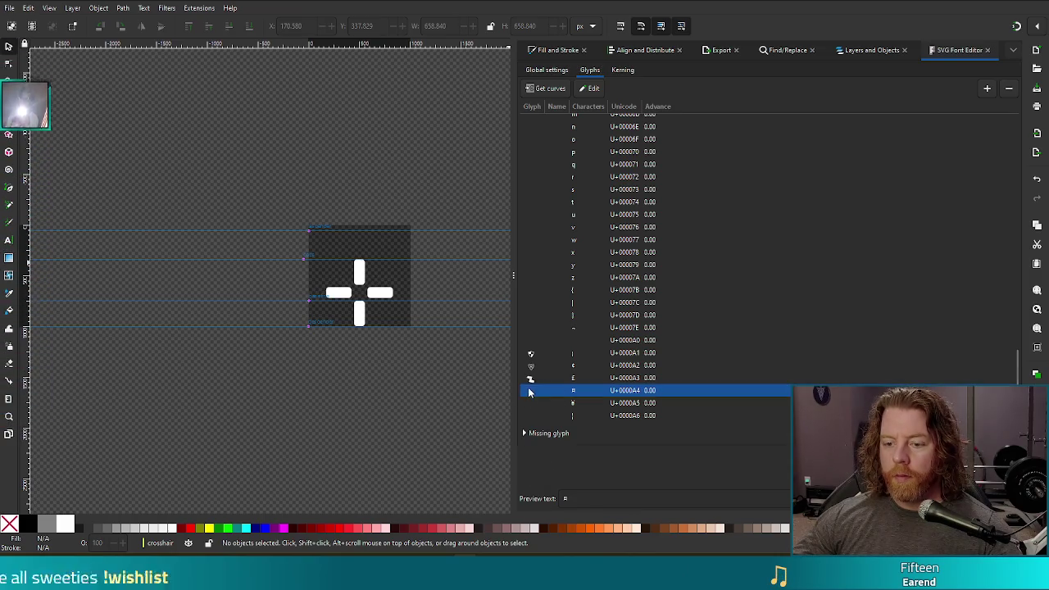
Step: Convert the four crosshair bars to paths and combine them into a single path
left_click(389, 298)
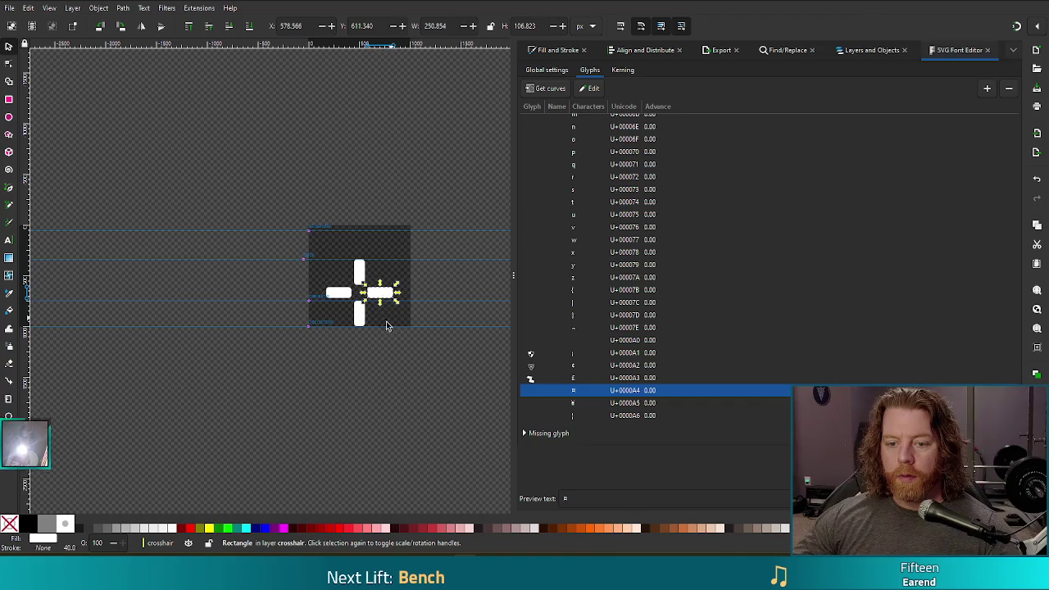
left_click(358, 273, "shift")
left_click(338, 292, "shift")
left_click(360, 318, "shift")
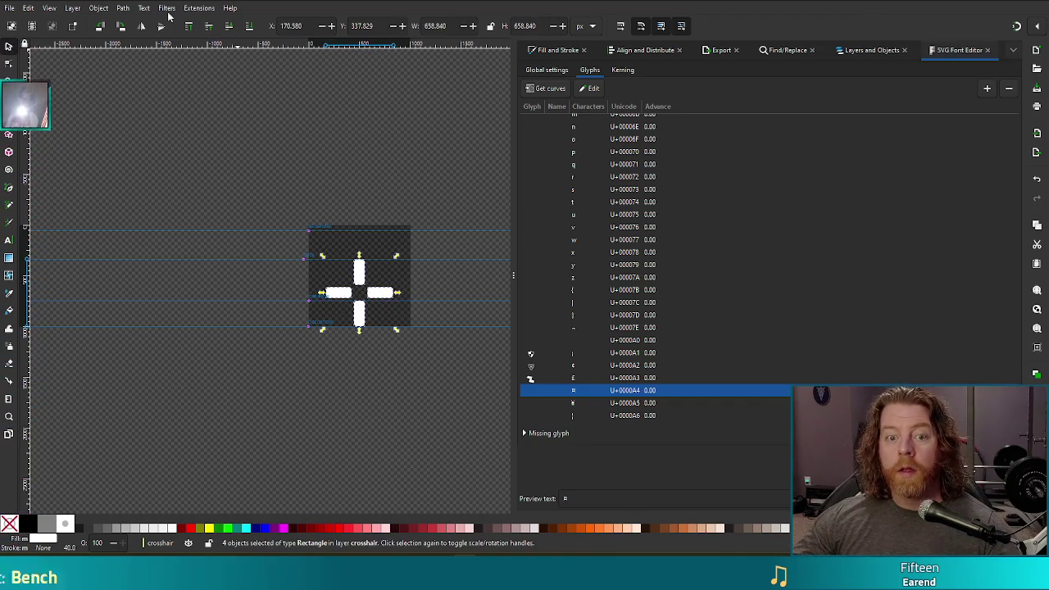
left_click(98, 7)
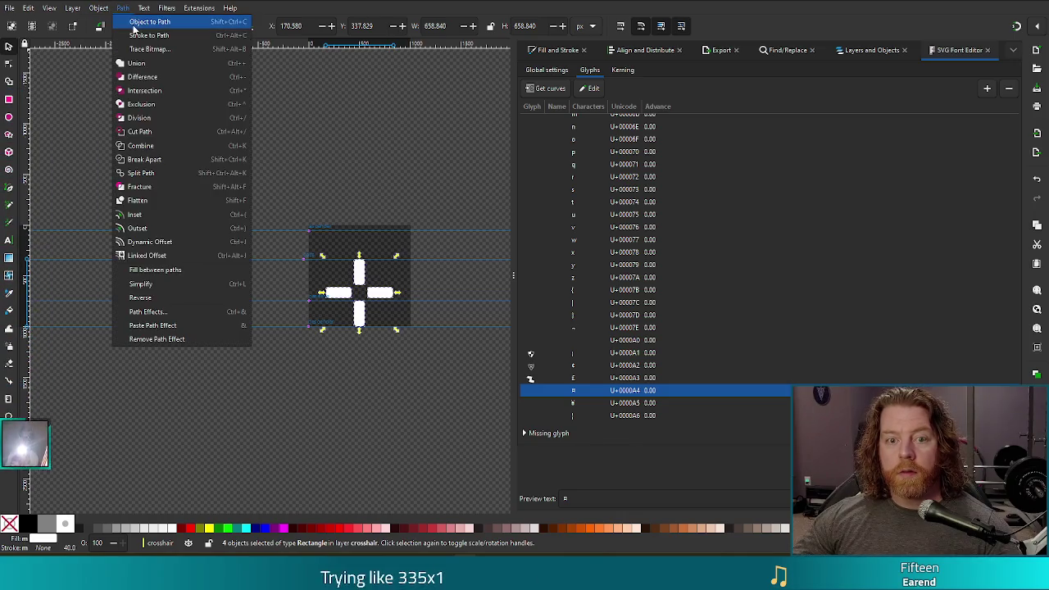
left_click(135, 23)
key("ctrl+k")
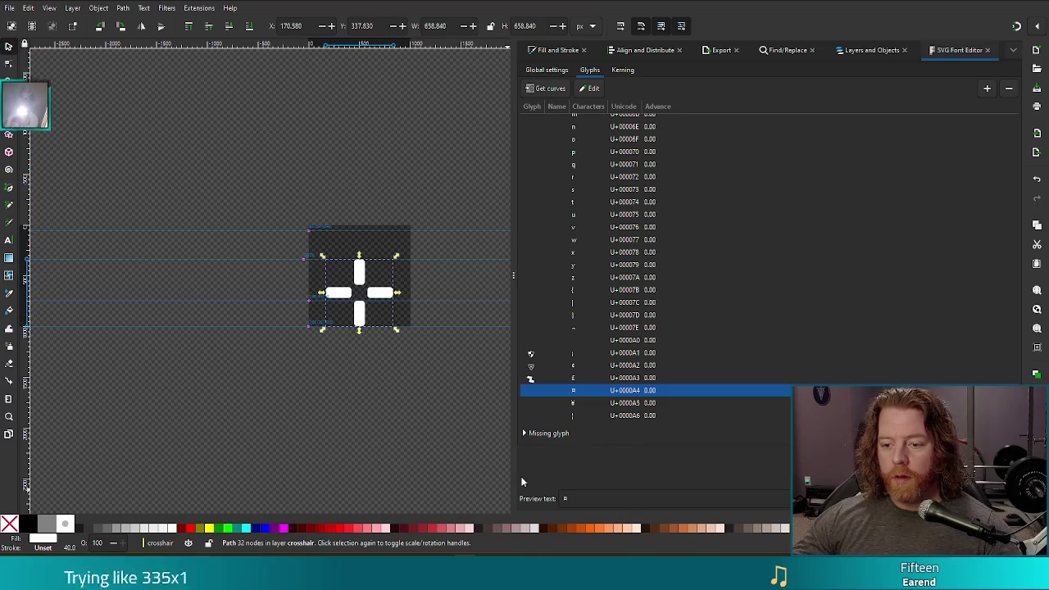
Step: Assign the combined crosshair to glyph U+00A4, save the SVG font, and switch to FontForge
left_click(542, 90)
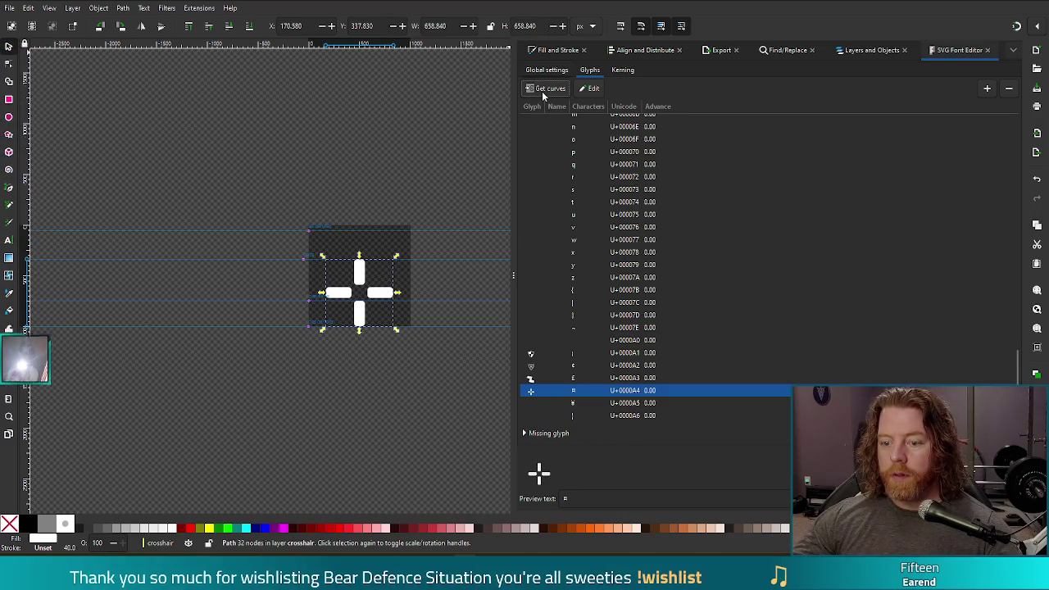
left_click(364, 442)
key("ctrl+s")
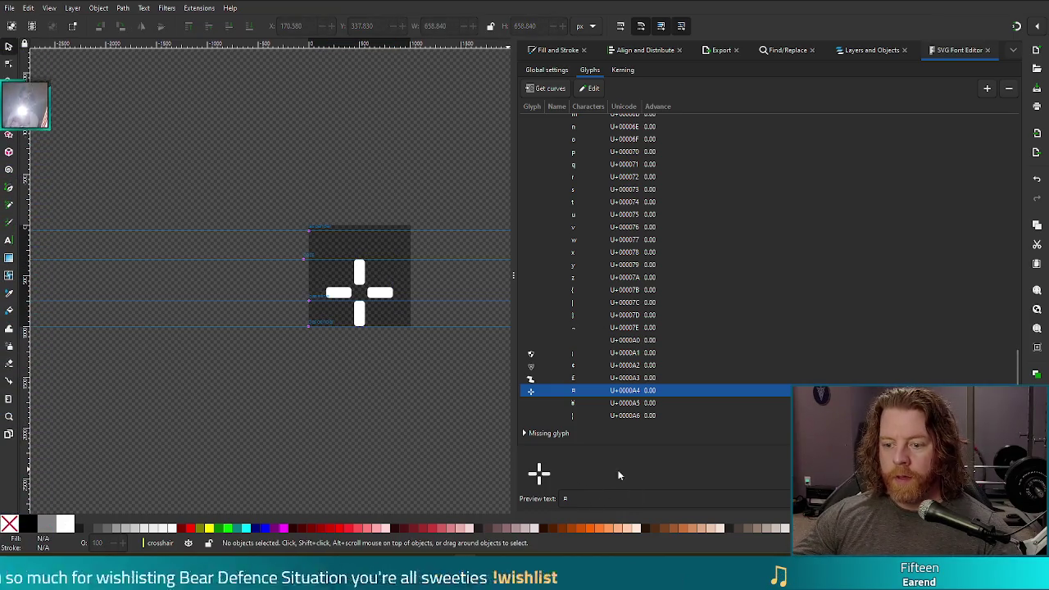
key("alt+Tab")
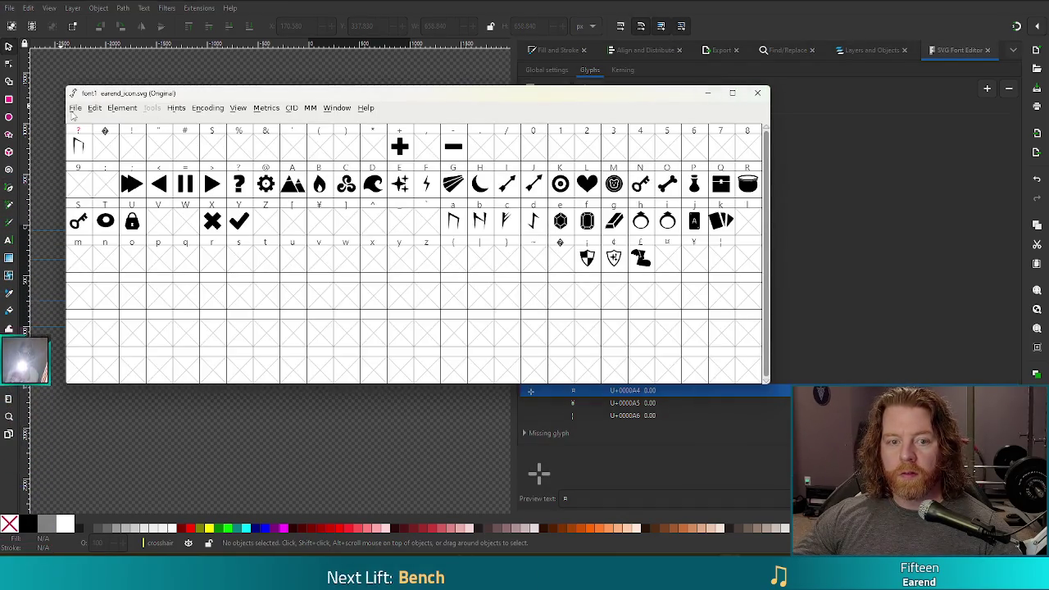
Step: Open earend_icon.svg from the bookmarked fonts folder in FontForge
left_click(75, 109)
left_click(94, 132)
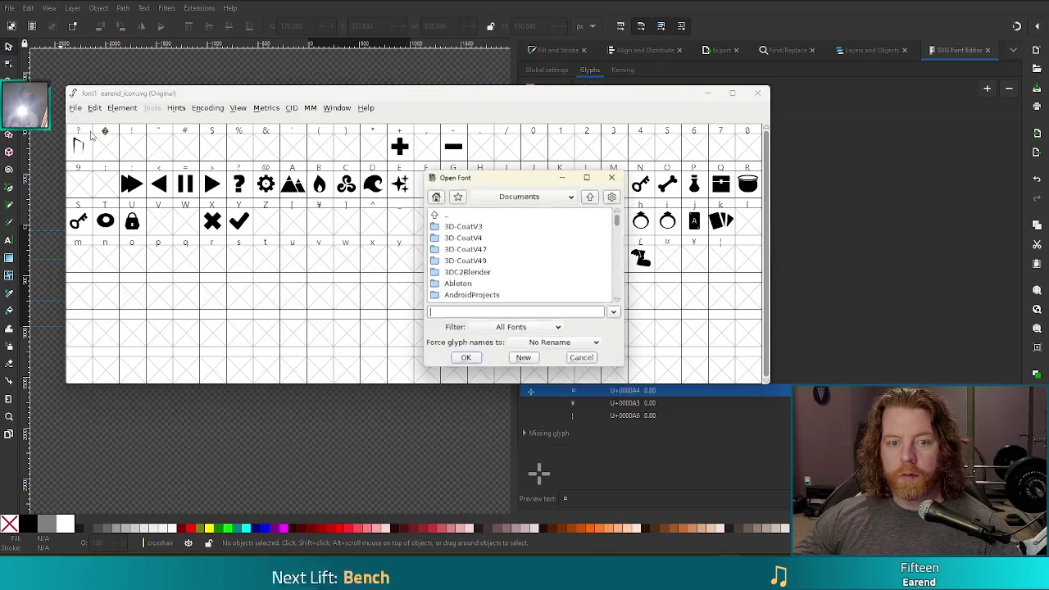
left_click(457, 196)
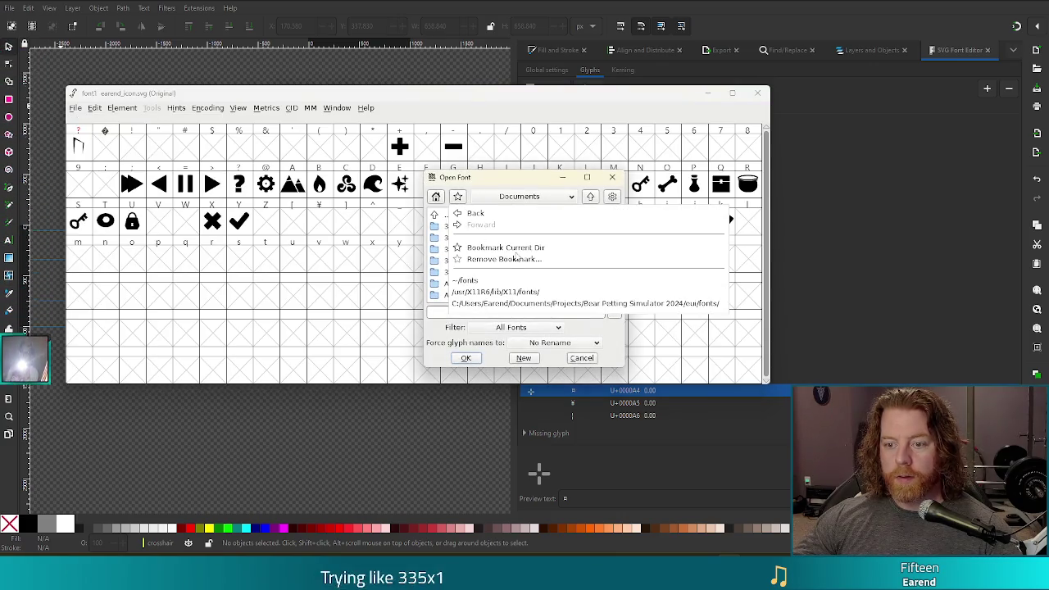
left_click(523, 307)
left_click(499, 251)
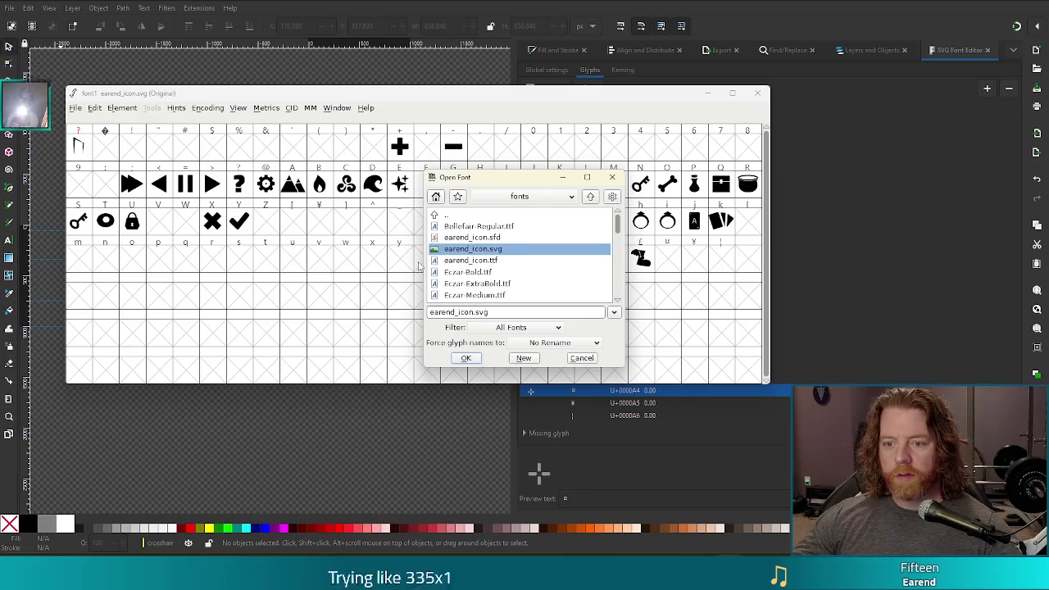
left_click(465, 358)
Step: Close the FontForge font windows to return to Inkscape
left_click(757, 91)
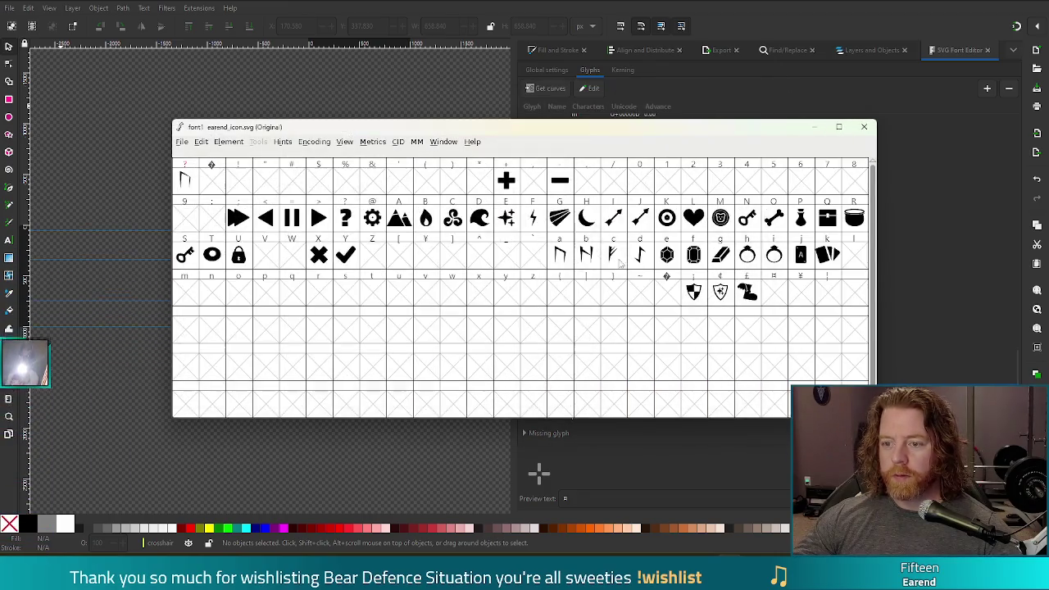
left_click_drag(690, 136, 603, 129)
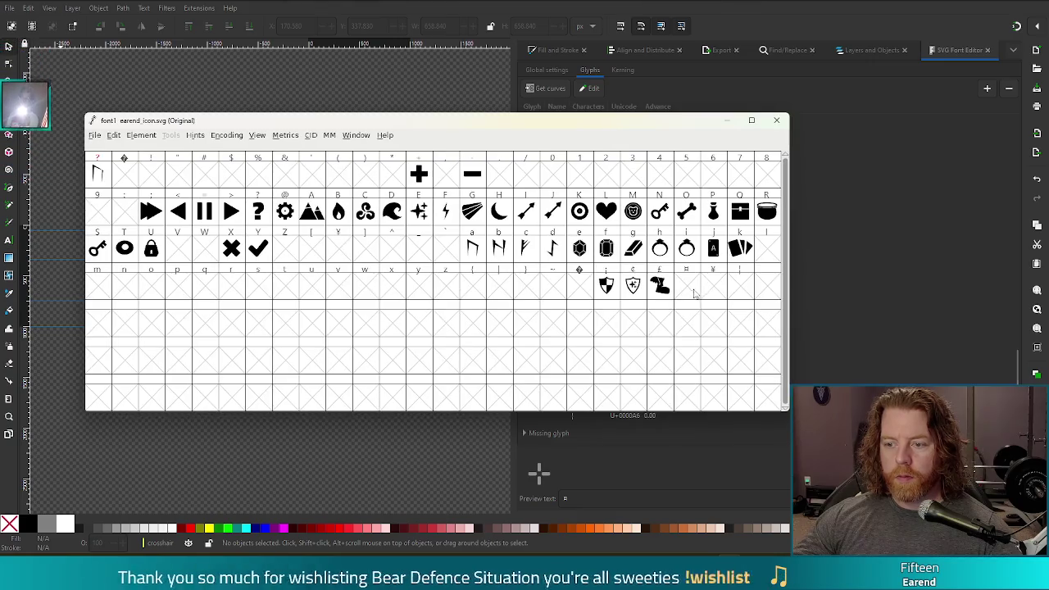
left_click(774, 121)
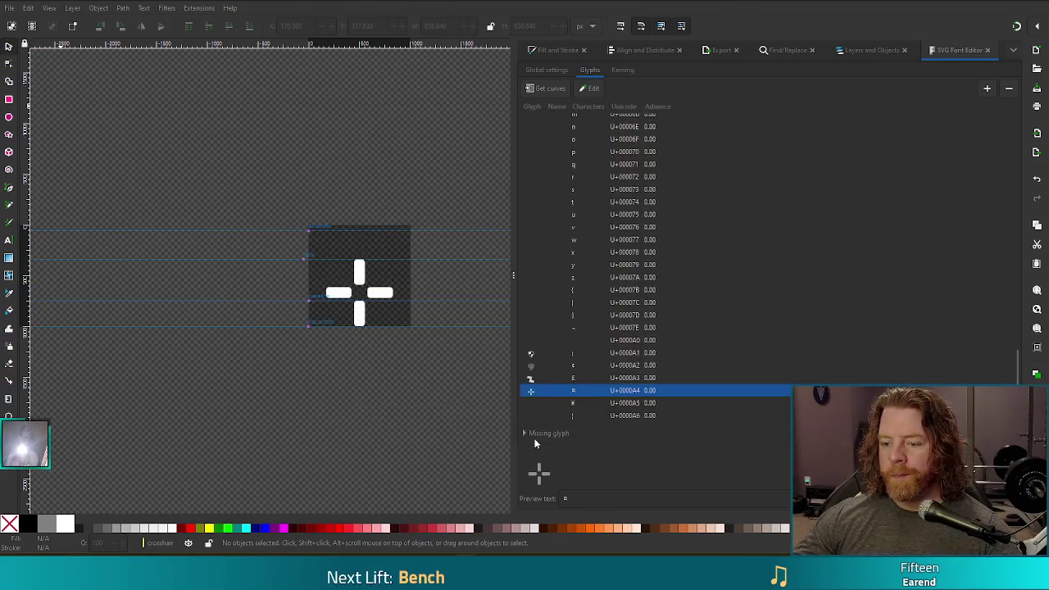
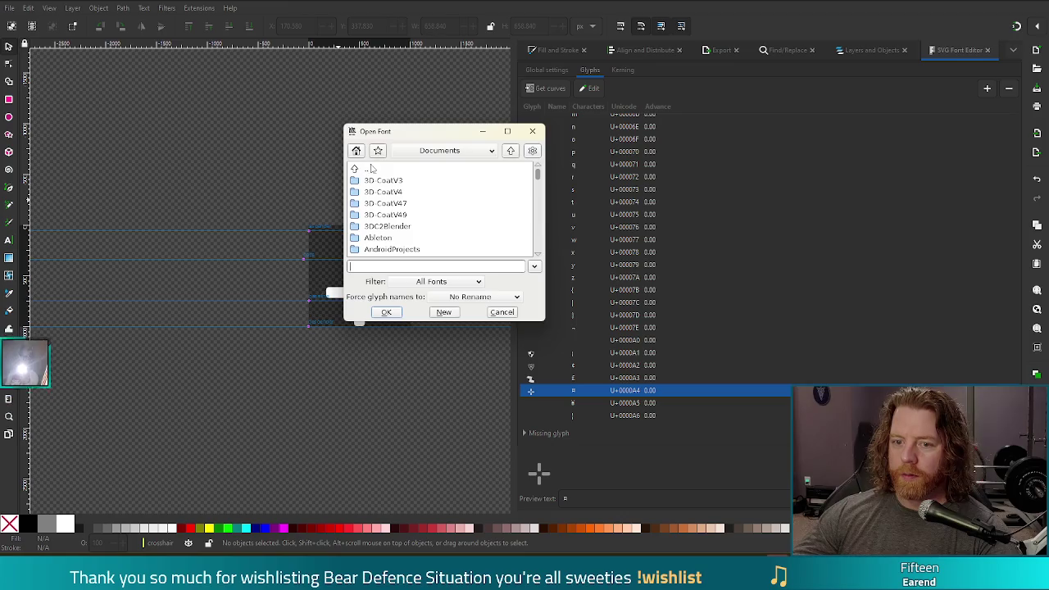
Step: Open earend_icon.svg from the bookmarked fonts folder in FontForge
left_click(377, 150)
left_click(469, 258)
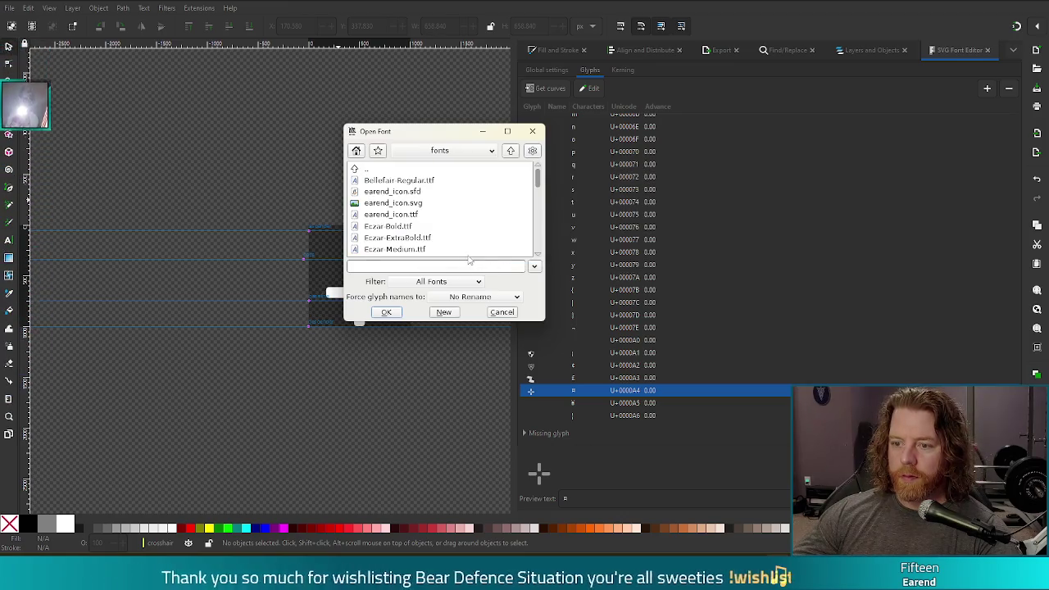
double_click(393, 202)
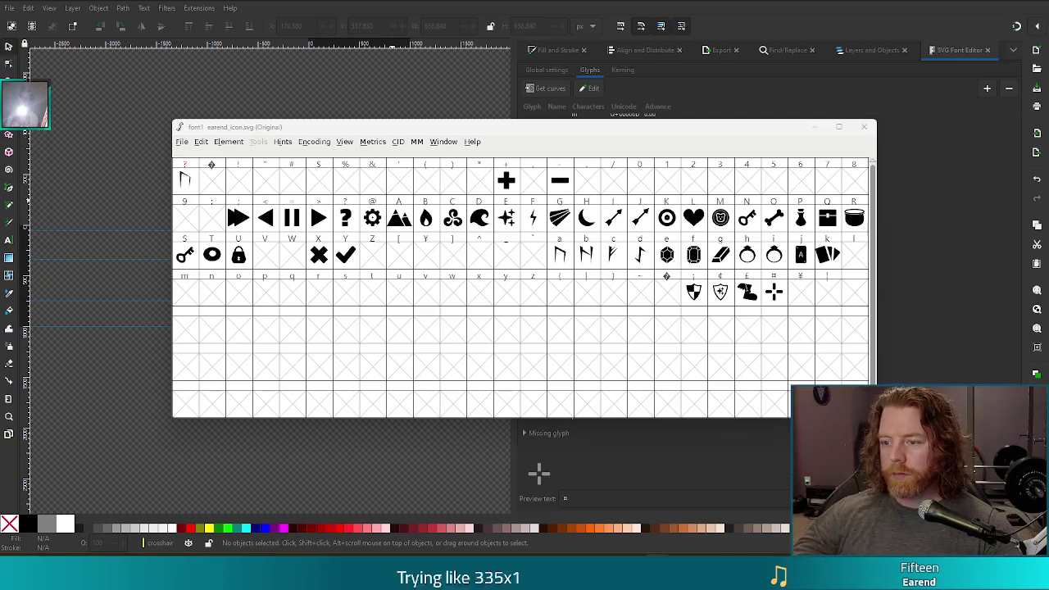
Step: Generate the font as earend_icon.ttf, replacing the existing file and accepting the em-size warning
mouse_move(538, 140)
left_mouse_down()
mouse_move(461, 136)
mouse_move(505, 128)
left_mouse_up()
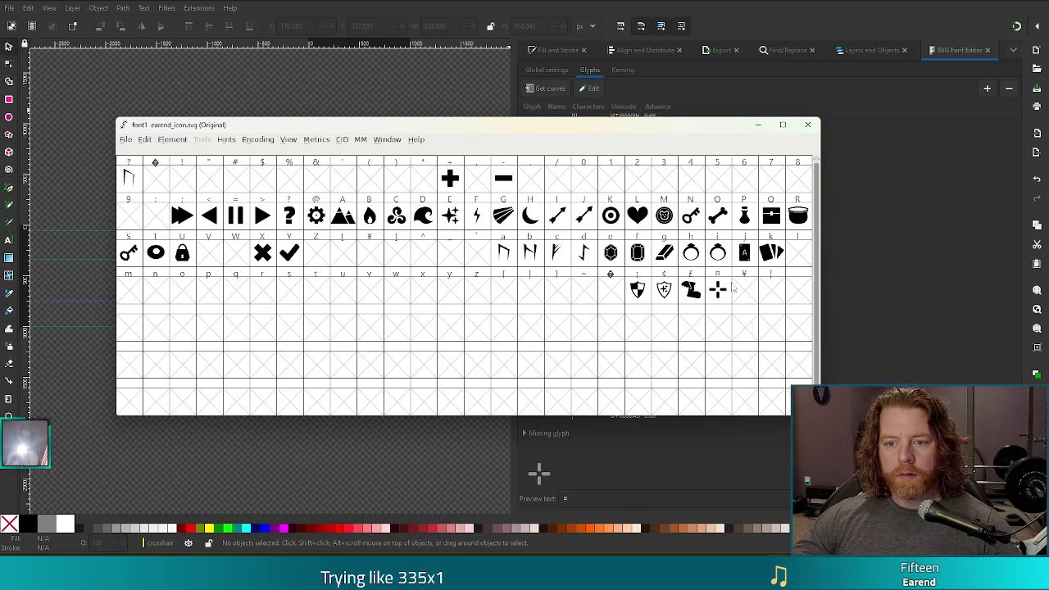
left_click(125, 140)
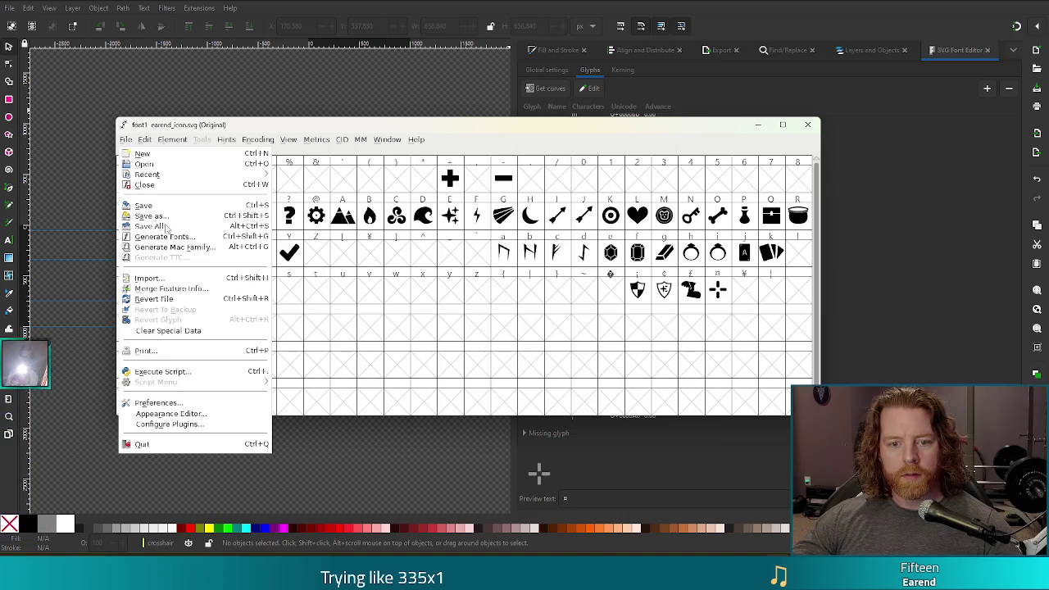
left_click(164, 236)
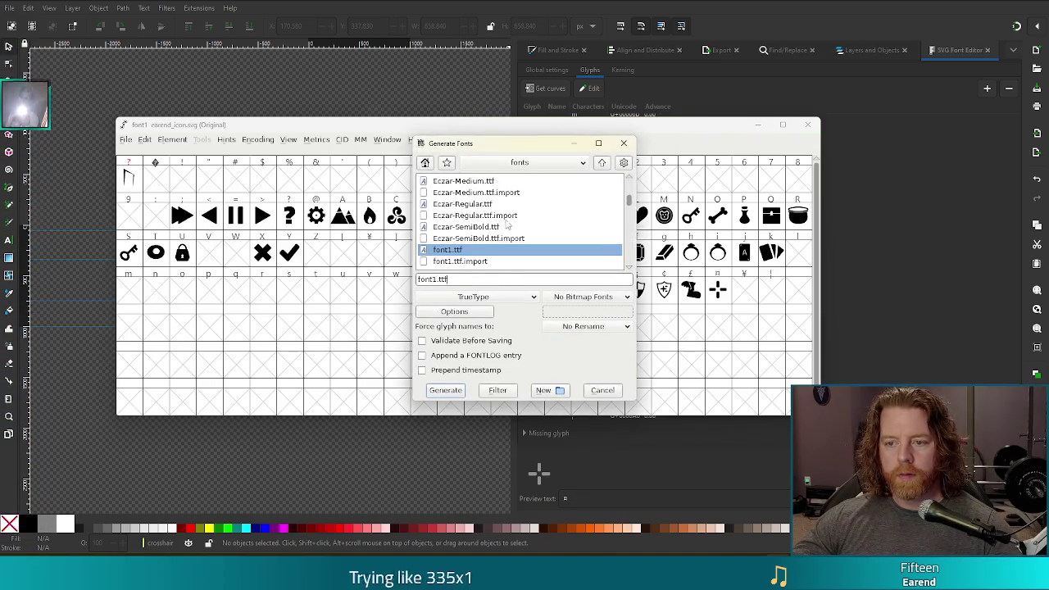
scroll(497, 223, "up", 3)
scroll(498, 223, "up", 2)
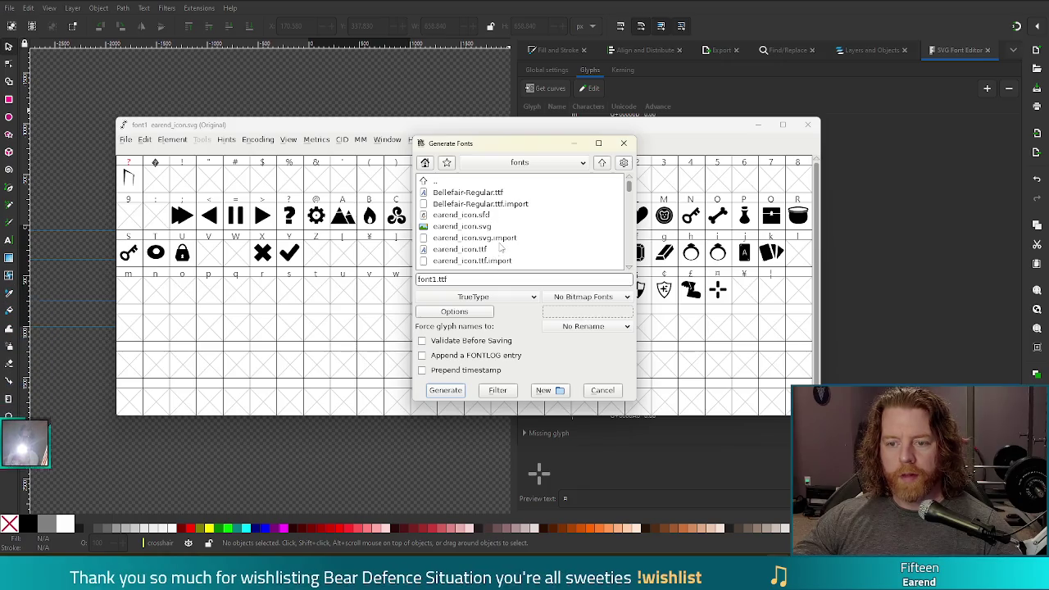
double_click(484, 249)
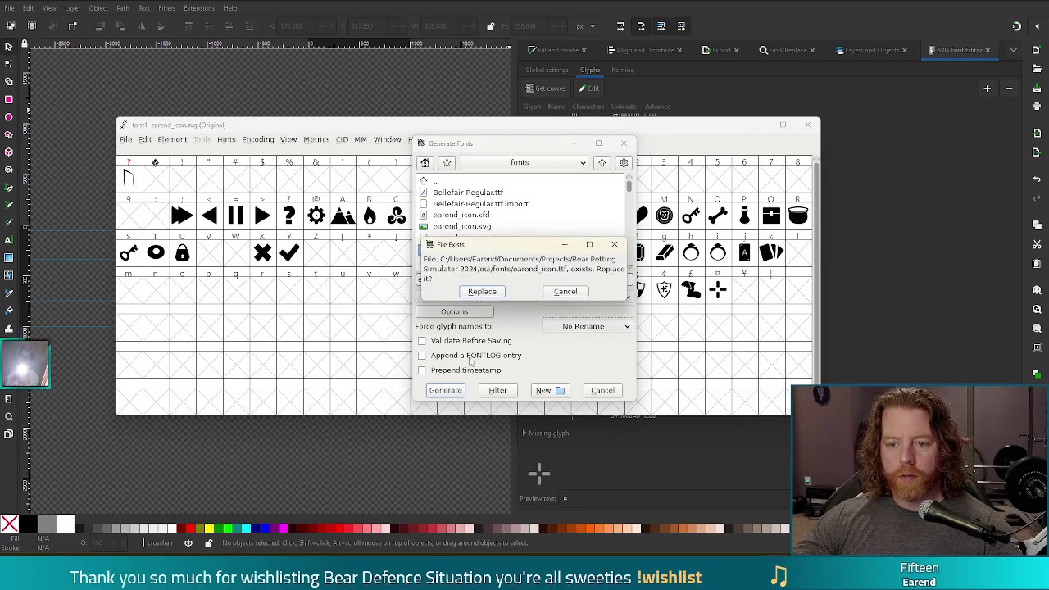
left_click(482, 291)
left_click(485, 305)
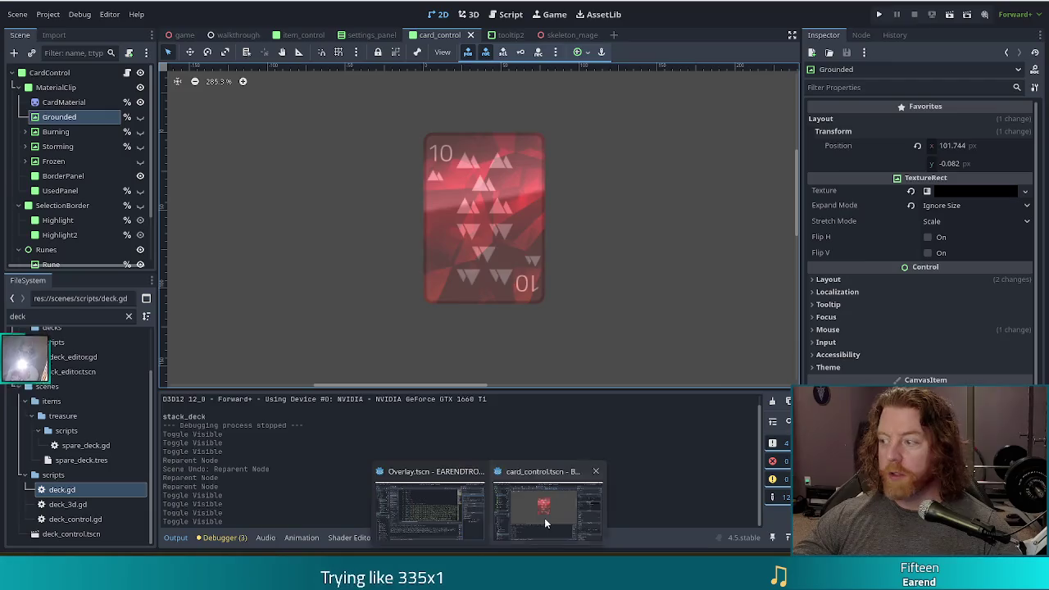
left_click(544, 520)
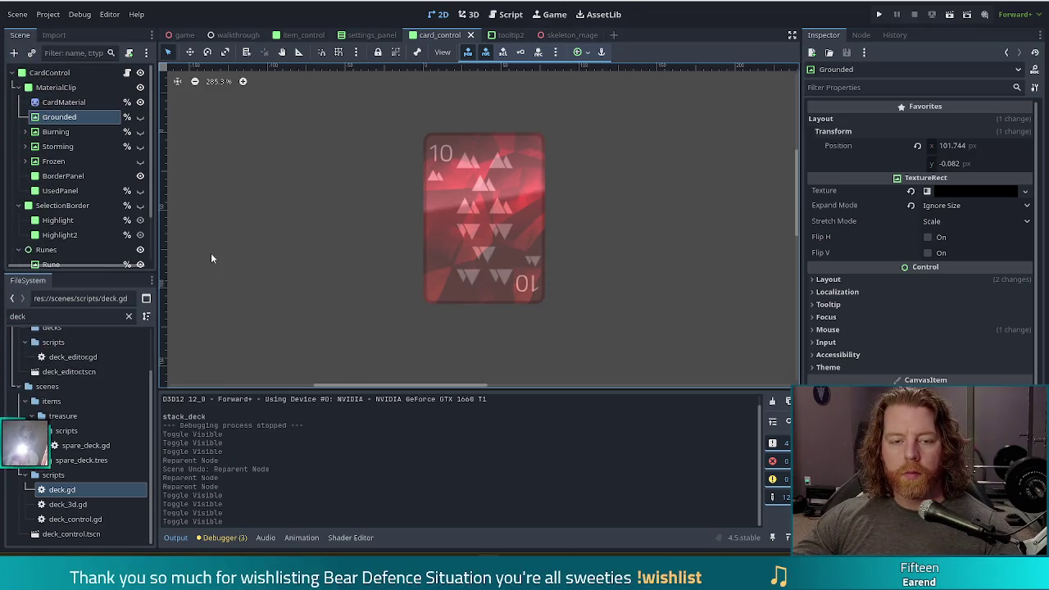
Step: Add a RichTextLabel child node under MaterialClip in the card_control scene
left_click(68, 162)
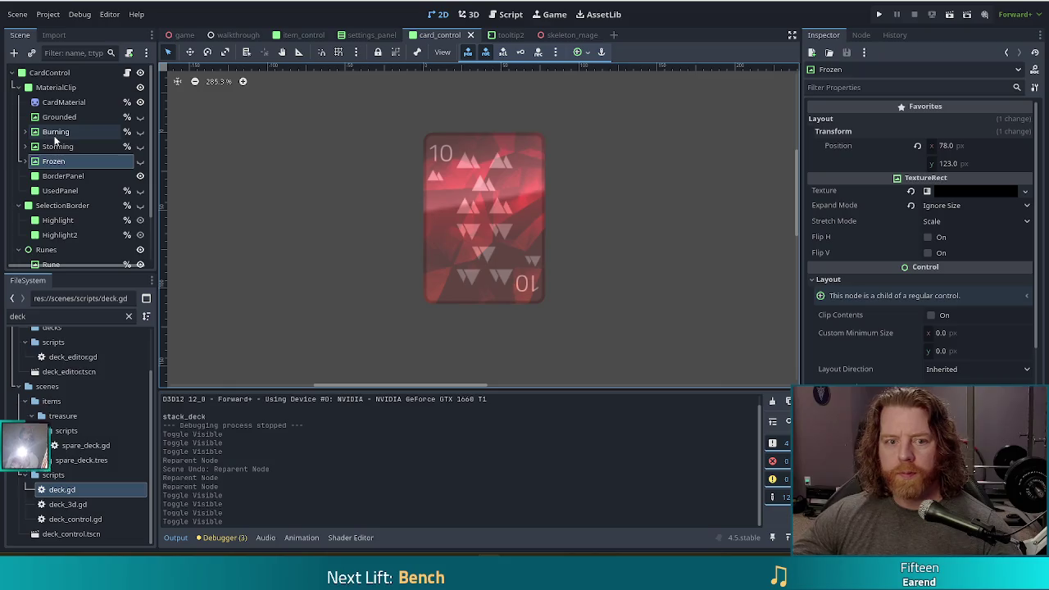
left_click(47, 92)
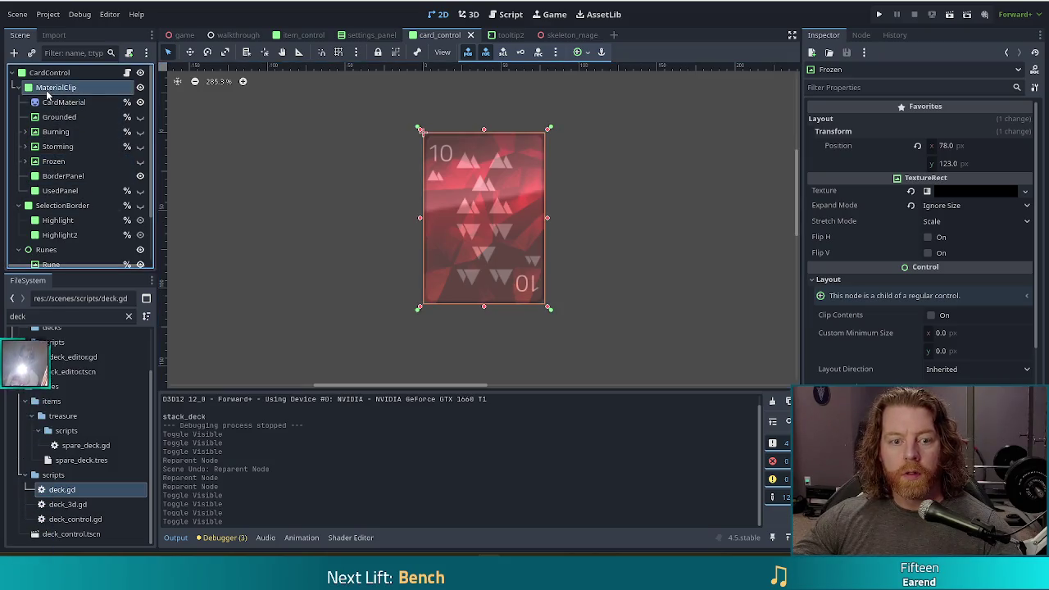
left_click(13, 52)
type("rick")
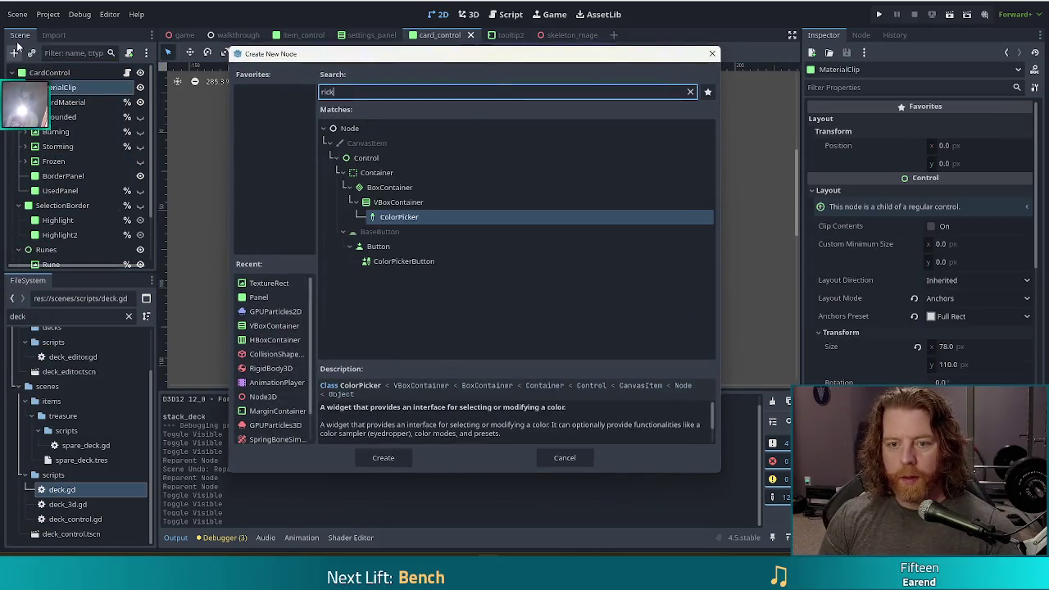
key("BackSpace")
type("h")
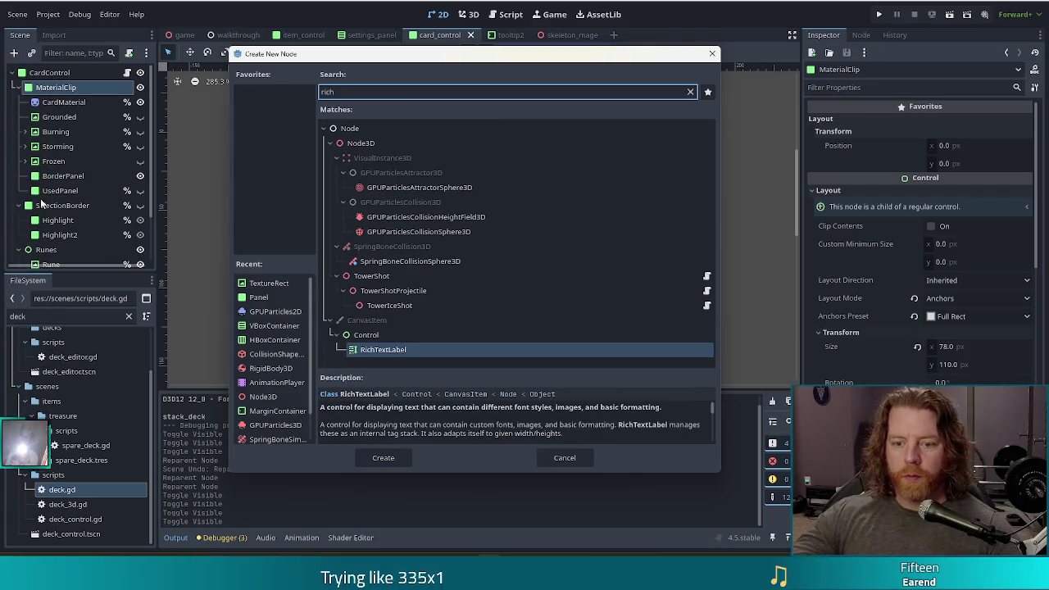
double_click(395, 349)
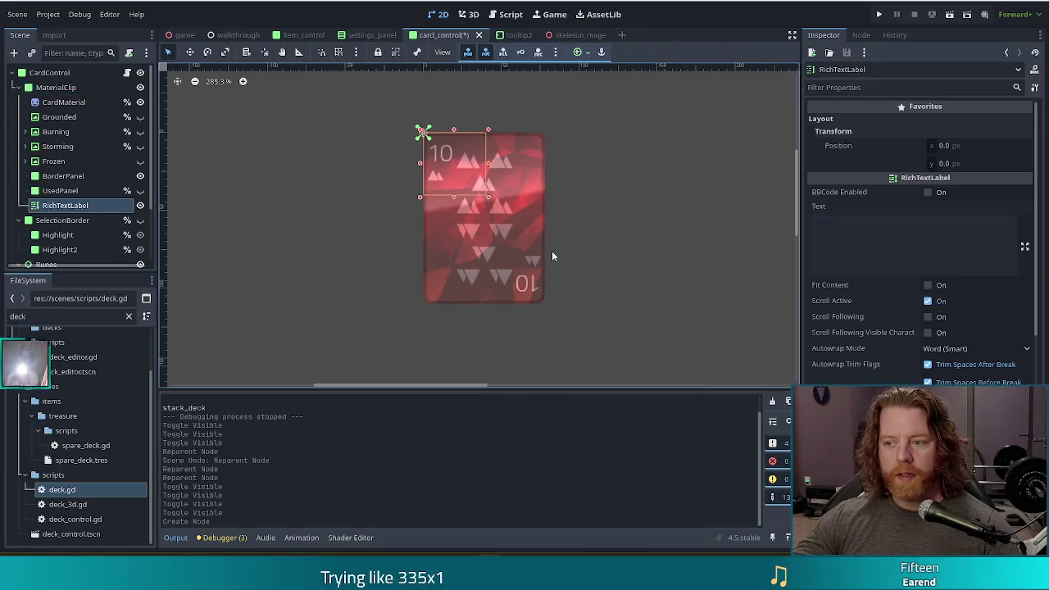
Step: Stretch the label over the whole card, centre its text both ways, and save
mouse_move(488, 197)
left_mouse_down()
mouse_move(551, 313)
mouse_move(546, 304)
left_mouse_up()
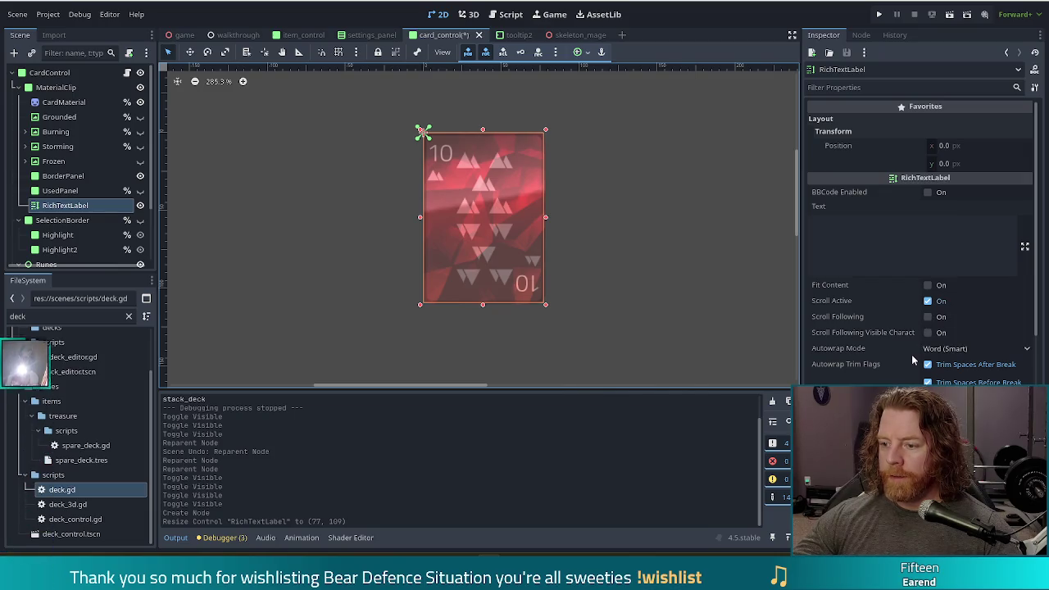
scroll(917, 354, "down", 2)
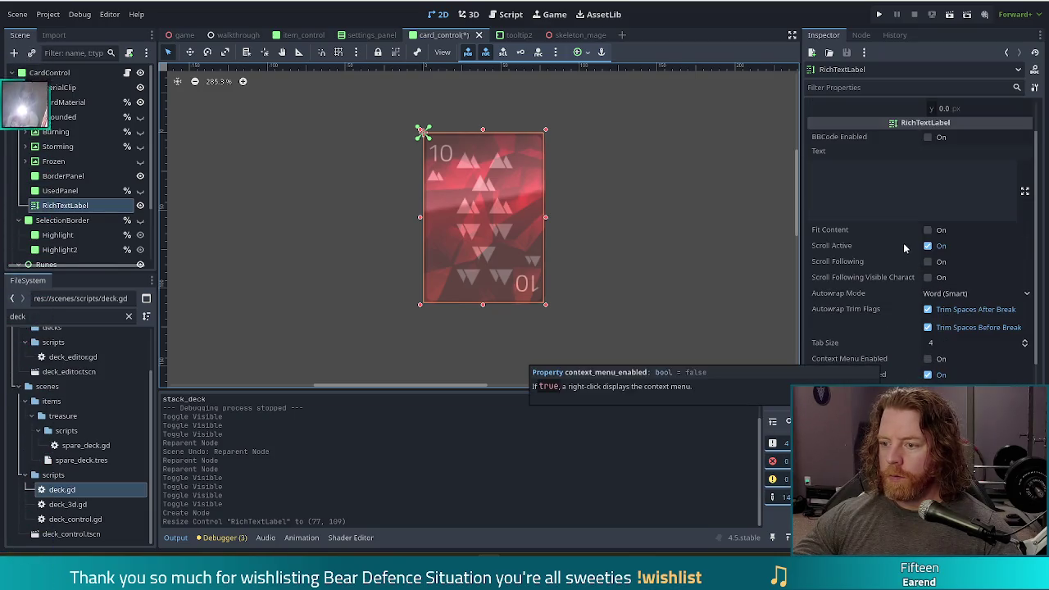
scroll(941, 284, "down", 4)
left_click(940, 284)
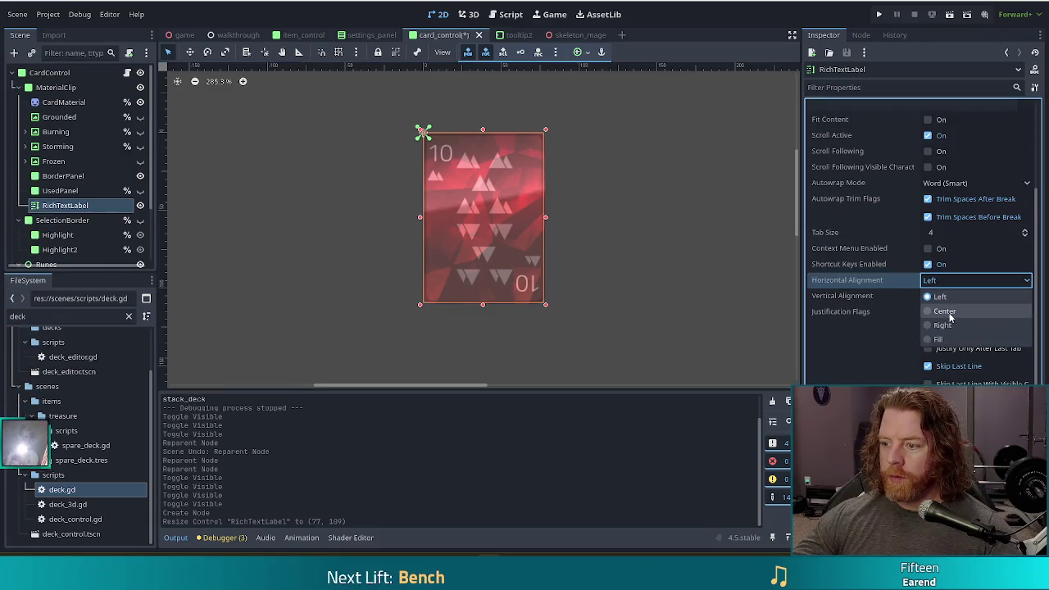
left_click(942, 311)
left_click(949, 295)
left_click(949, 328)
key("ctrl+s")
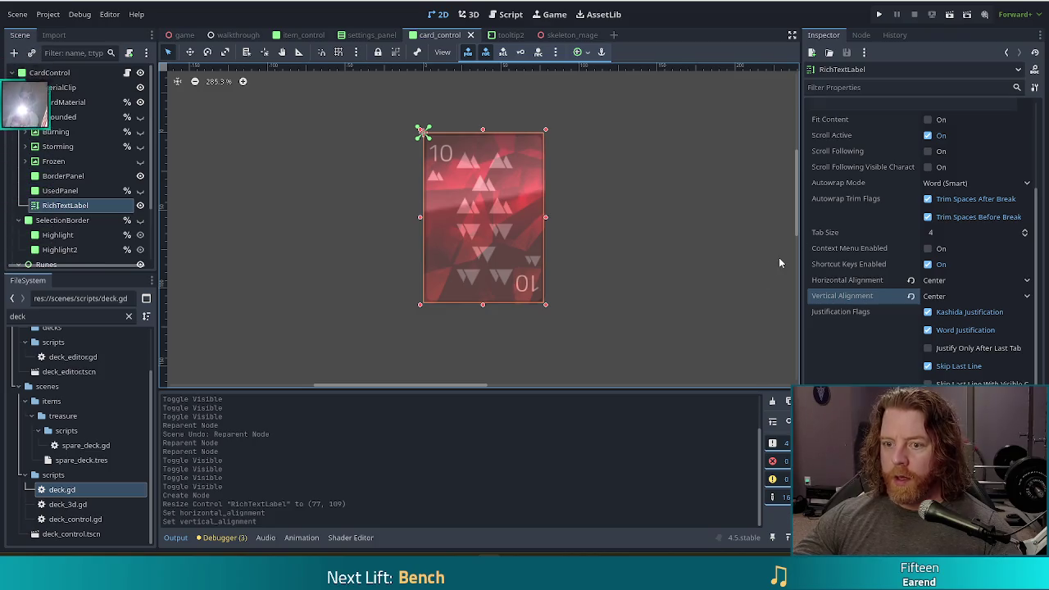
Step: Assign earend_icon.ttf as the label's Normal Font theme override
scroll(844, 356, "down", 8)
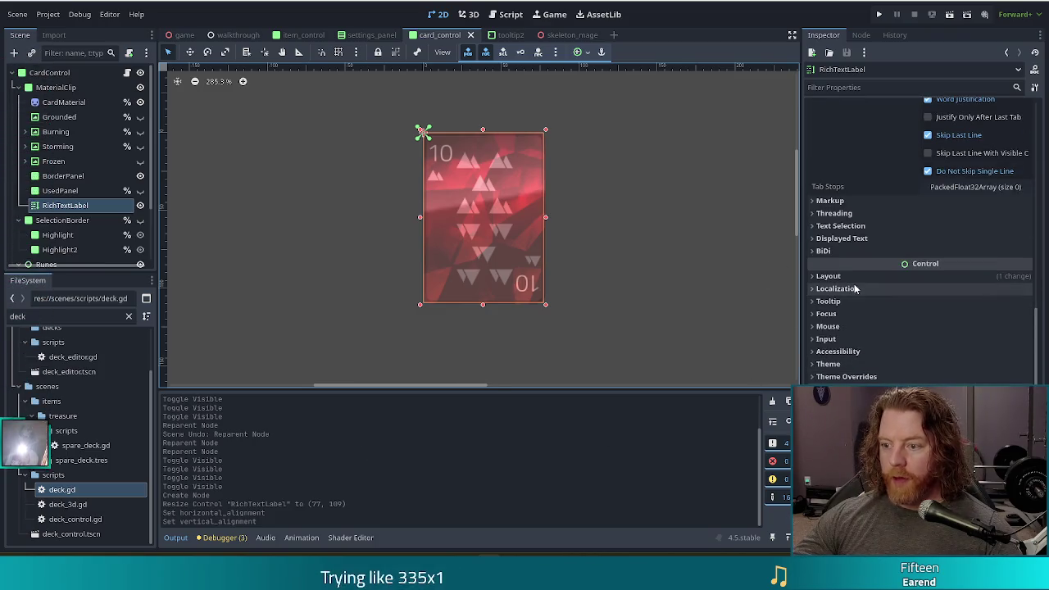
left_click(852, 376)
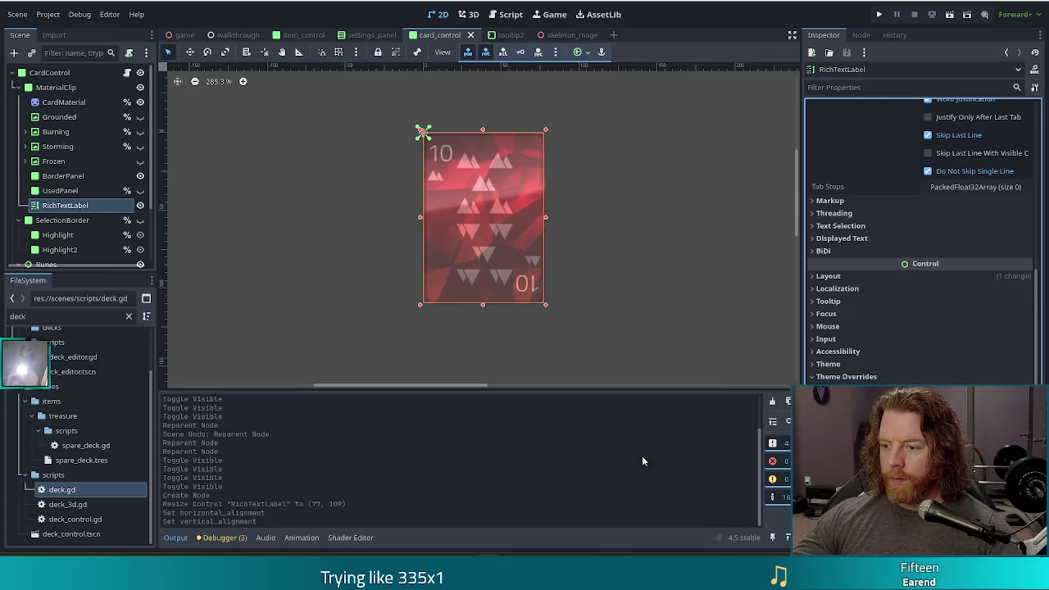
double_click(87, 317)
type("eare")
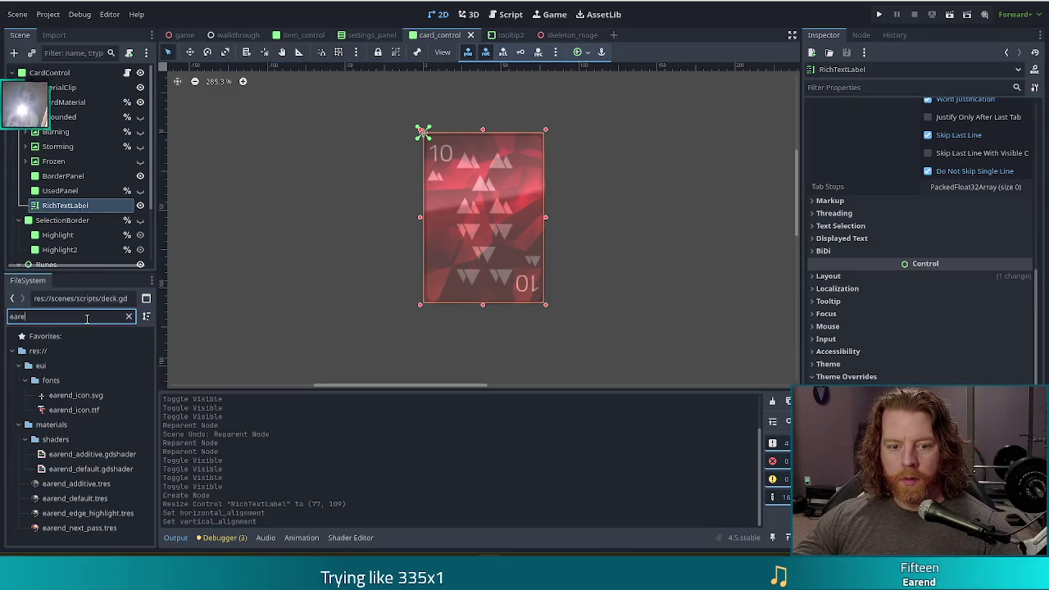
mouse_move(74, 409)
left_mouse_down()
mouse_move(718, 492)
mouse_move(905, 397)
left_mouse_up()
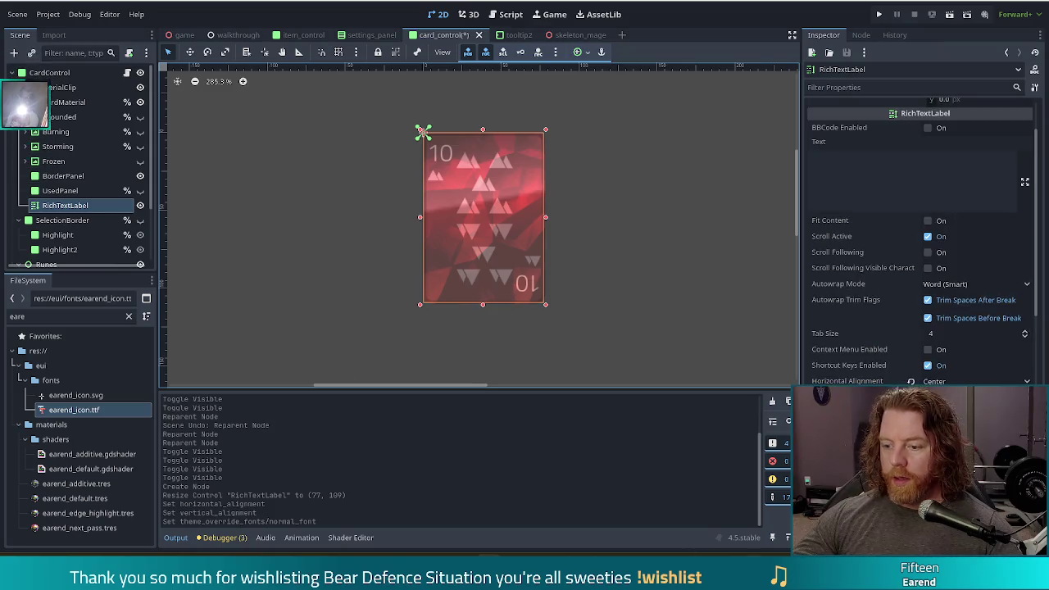
key("alt+Tab")
Step: Check the last glyph's name and code in Glyph Info, then begin editing the label's text
right_click(723, 284)
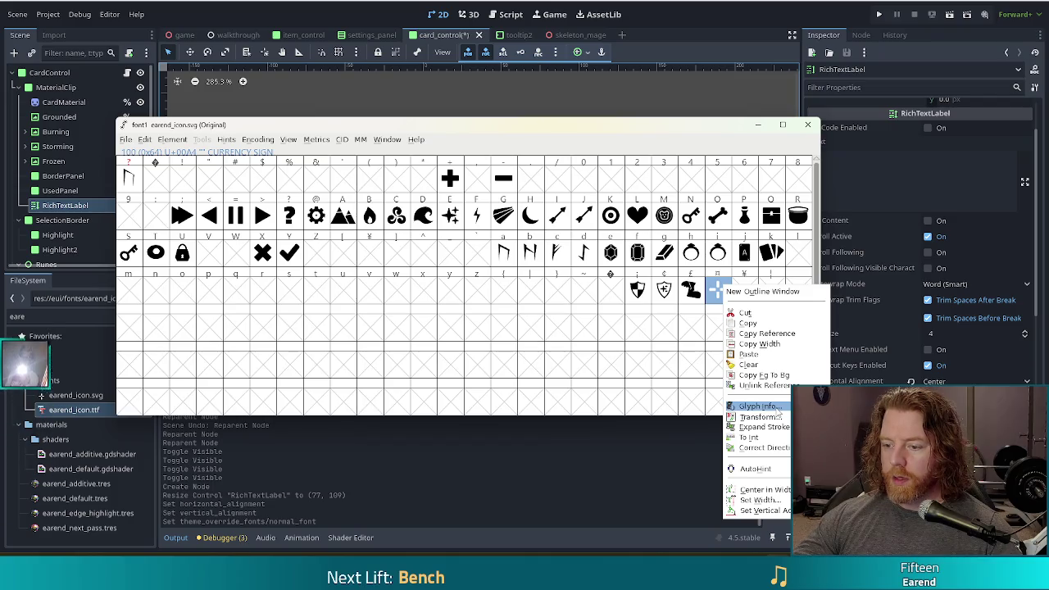
left_click(758, 405)
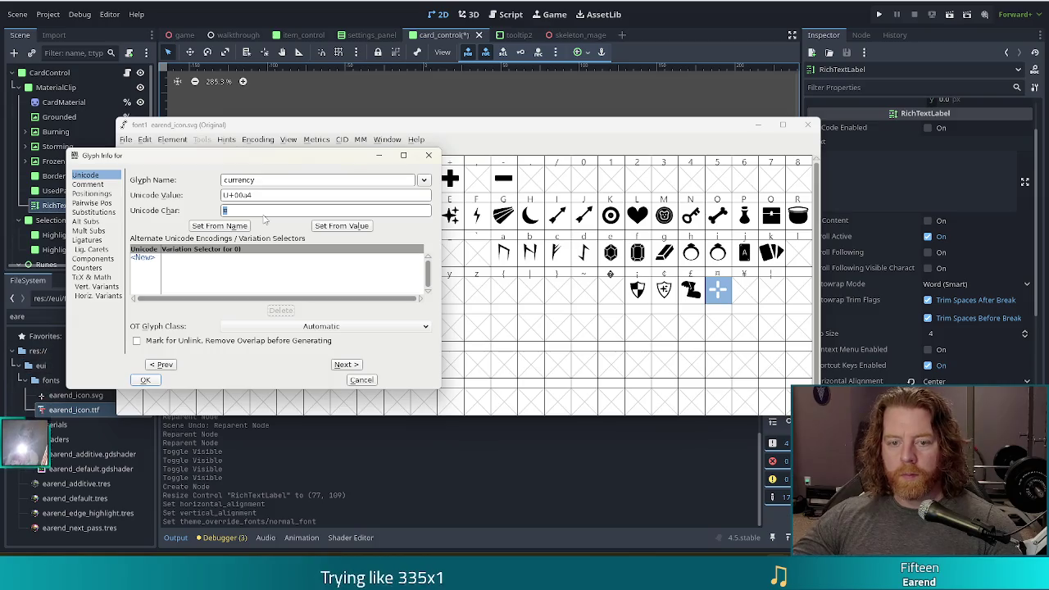
left_click(361, 380)
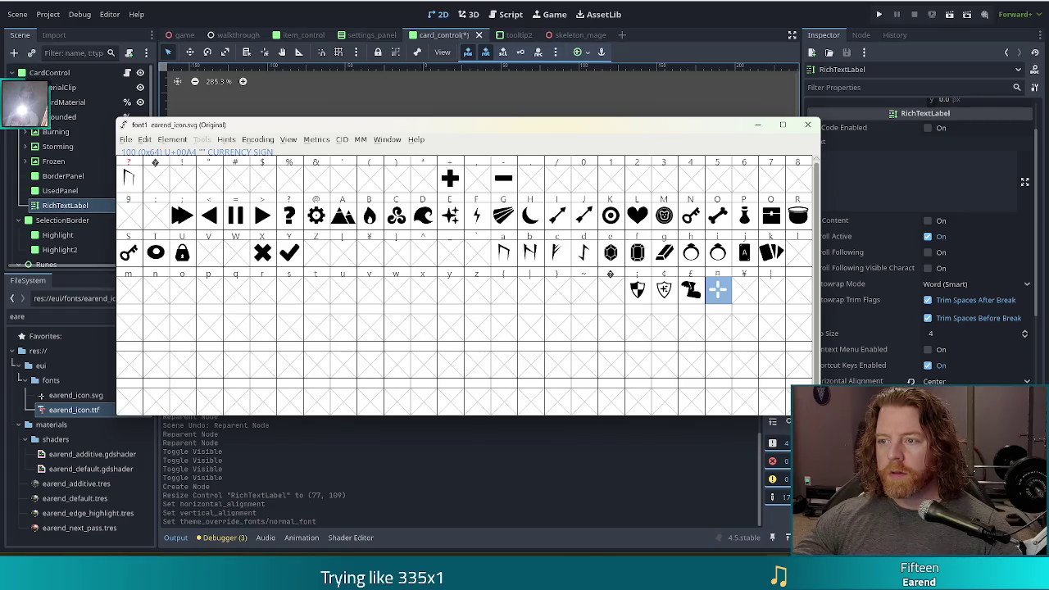
left_click(892, 172)
left_click(893, 172)
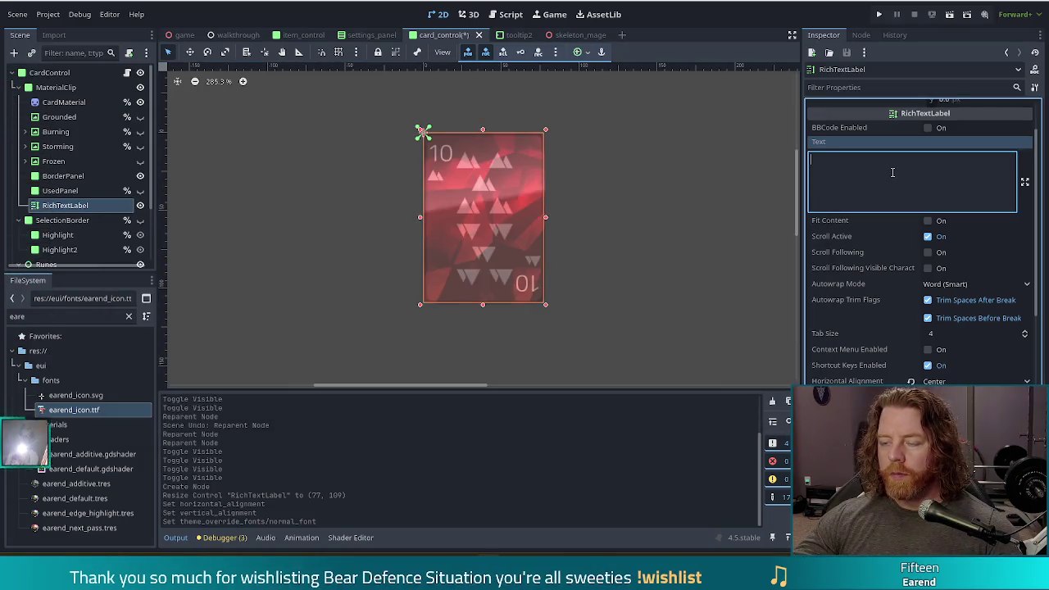
key("alt+Tab")
Step: Try copying the currency glyph's character from Glyph Info, dismissing the single-character error
right_click(720, 288)
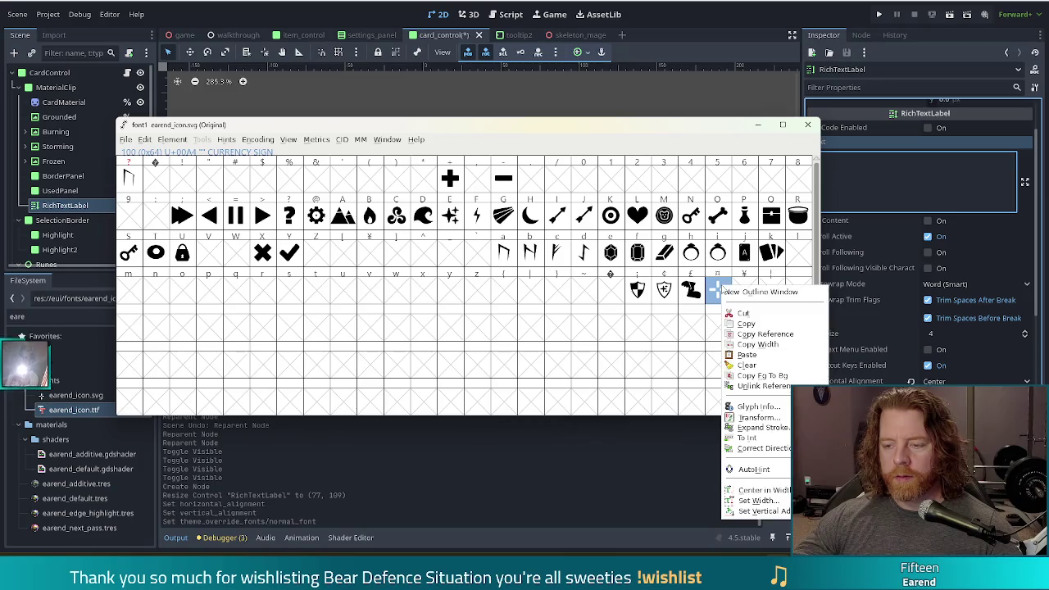
left_click(756, 406)
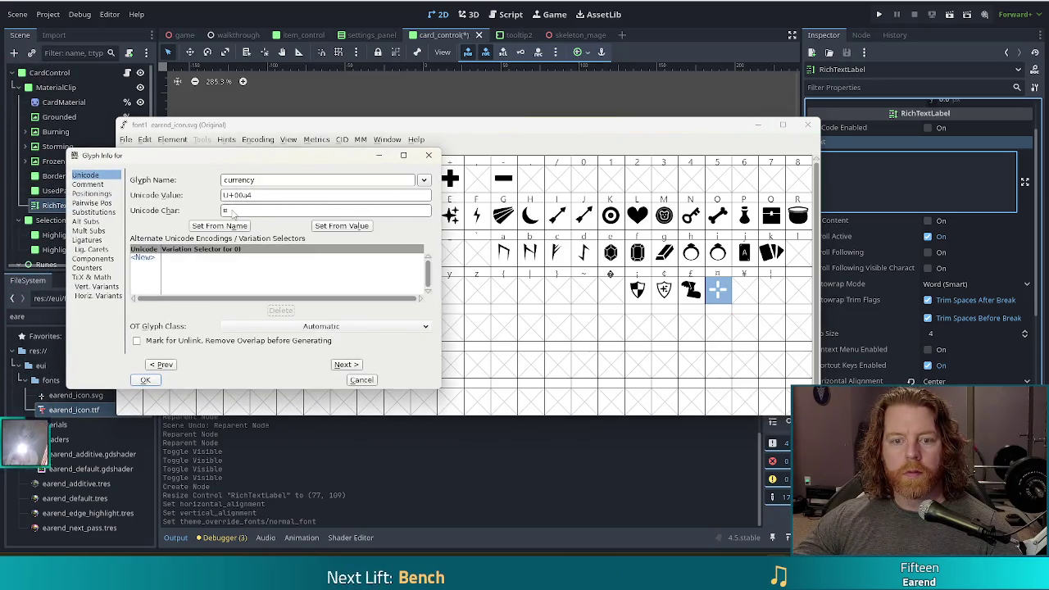
key("ctrl+v")
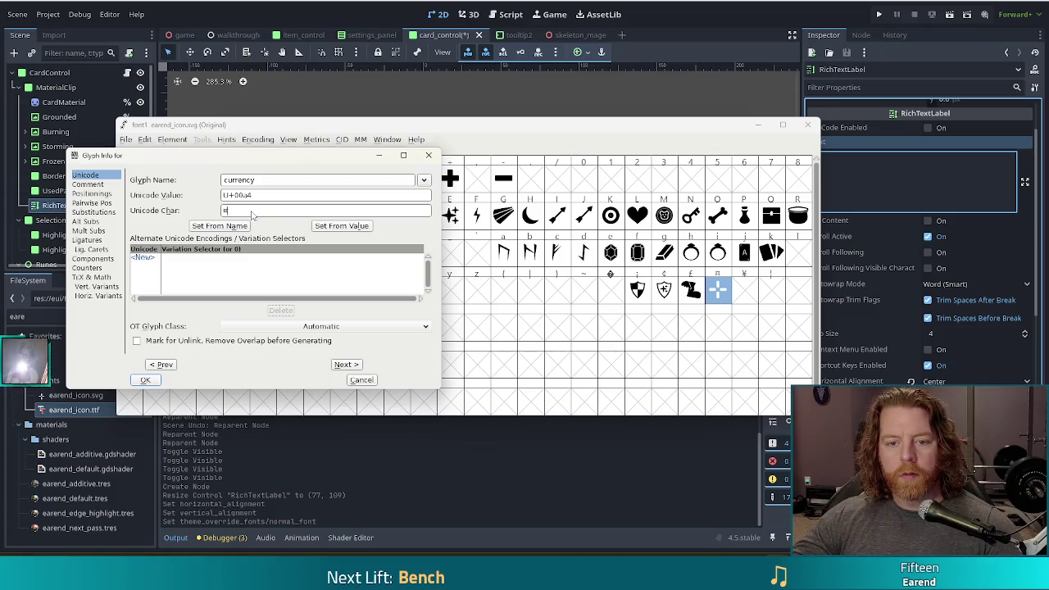
key("Return")
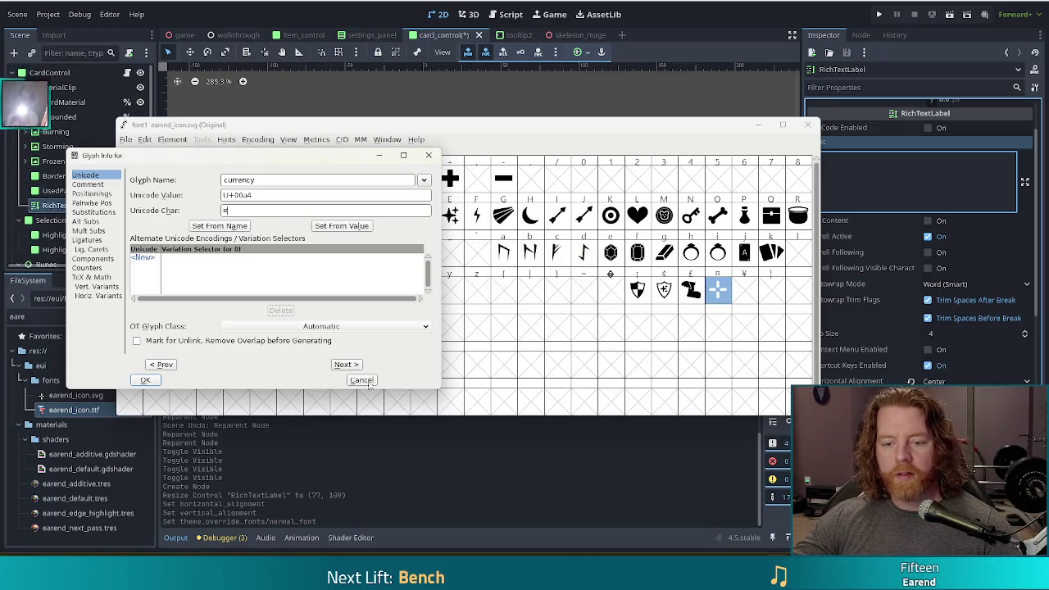
left_click(366, 381)
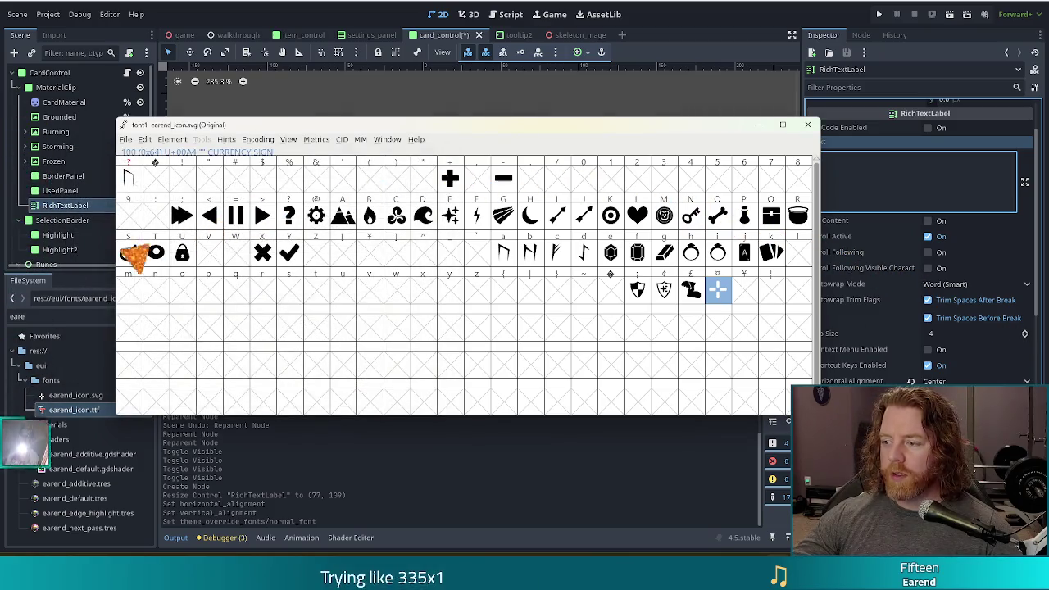
left_click(984, 266)
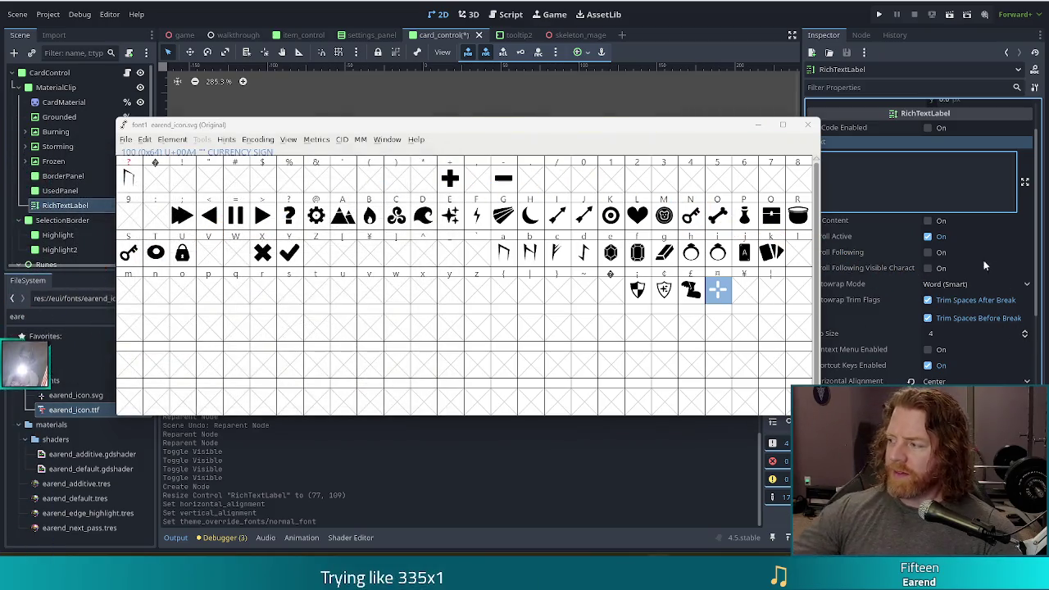
left_click(719, 288)
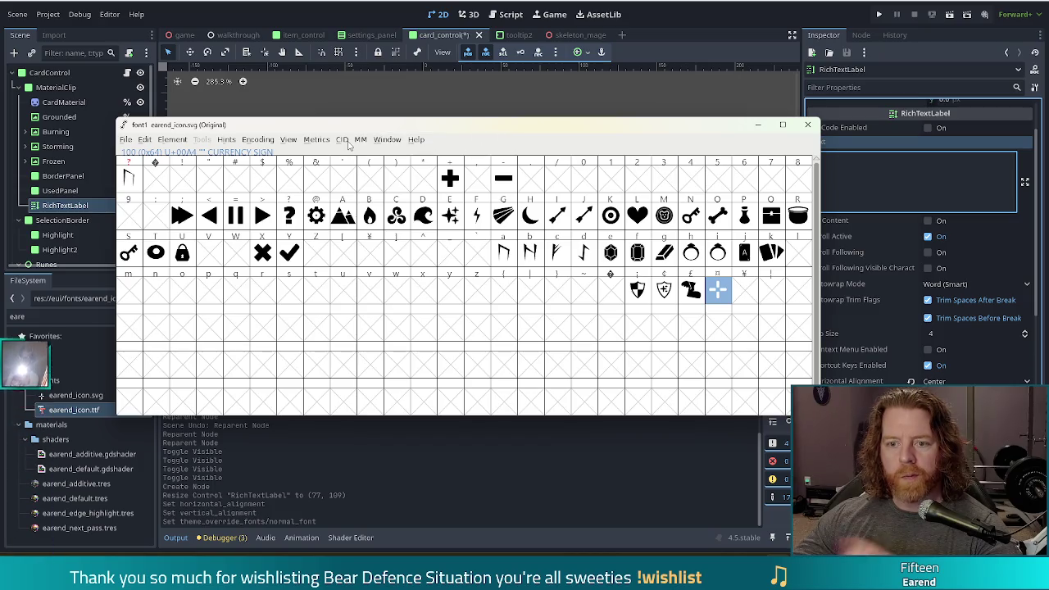
Step: Copy the ¤ character (U+00a4) from Glyph Info and paste it into the label text
right_click(719, 288)
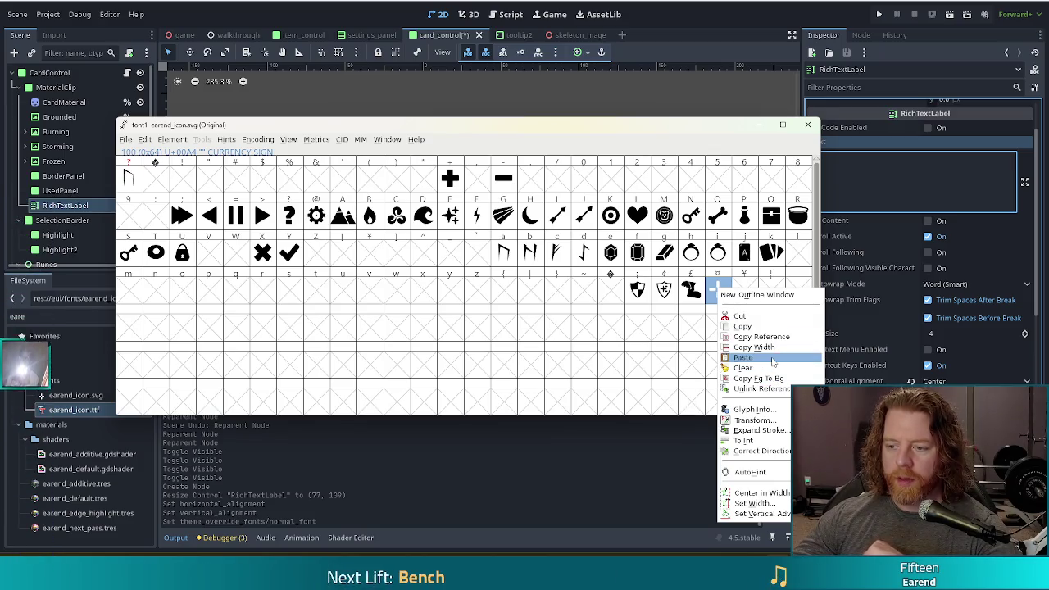
left_click(761, 410)
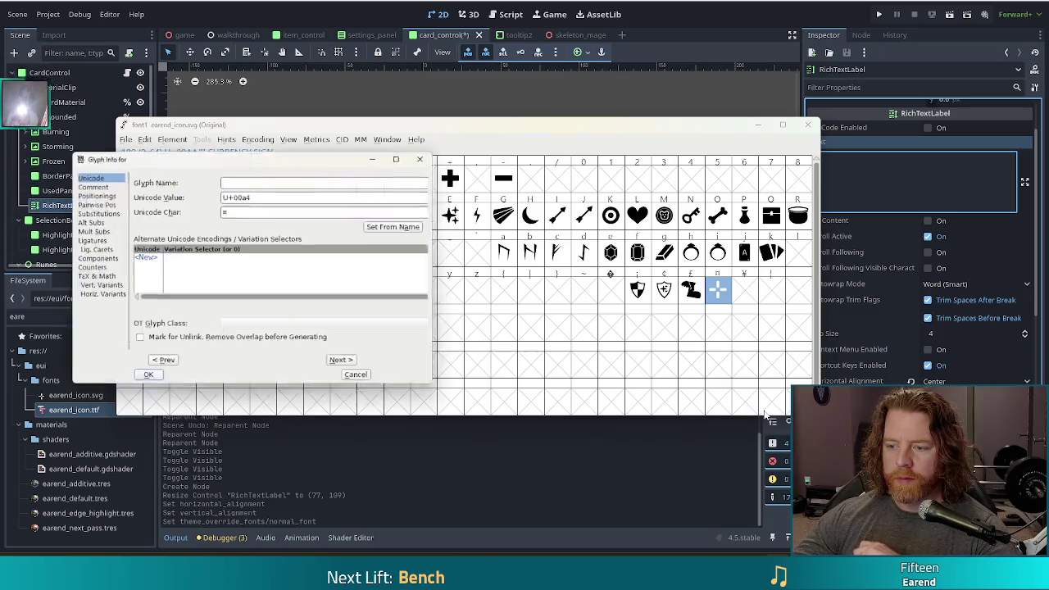
double_click(224, 210)
right_click(233, 212)
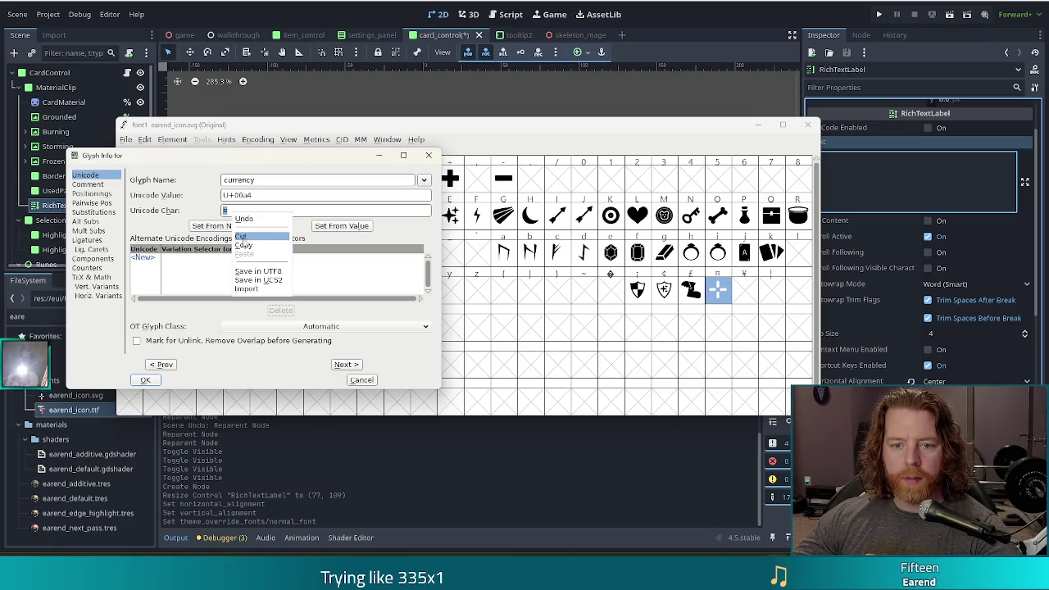
left_click(242, 244)
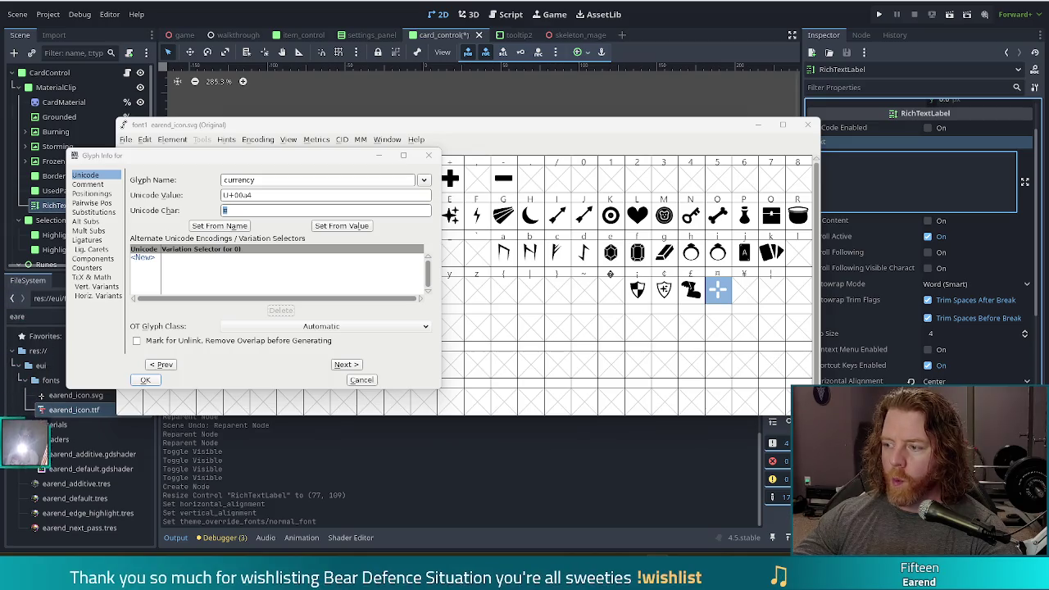
left_click(268, 197)
left_click_drag(268, 197, 182, 193)
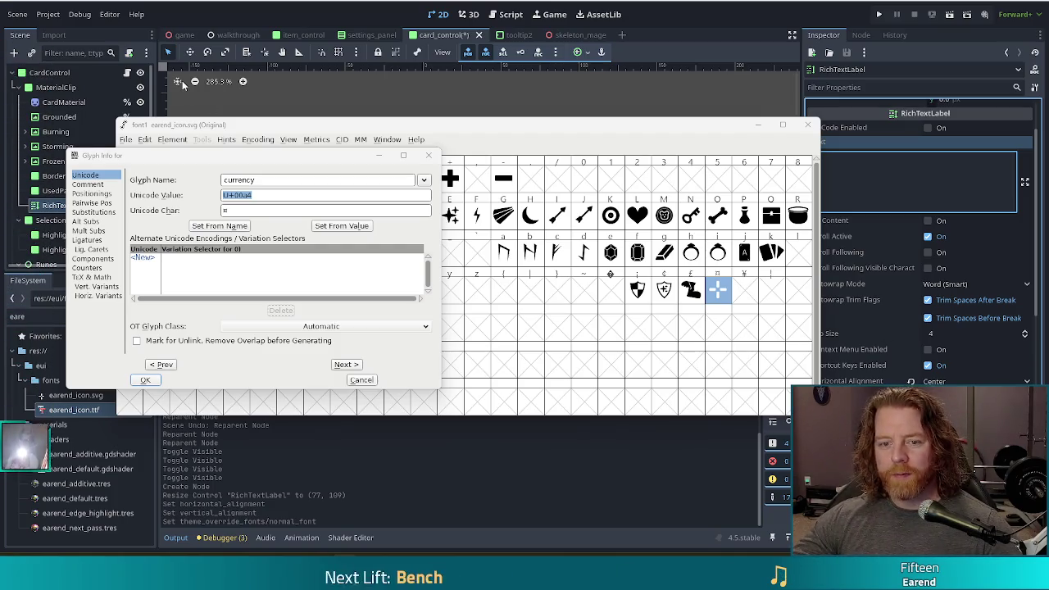
left_click(362, 379)
left_click(852, 157)
key("ctrl+v")
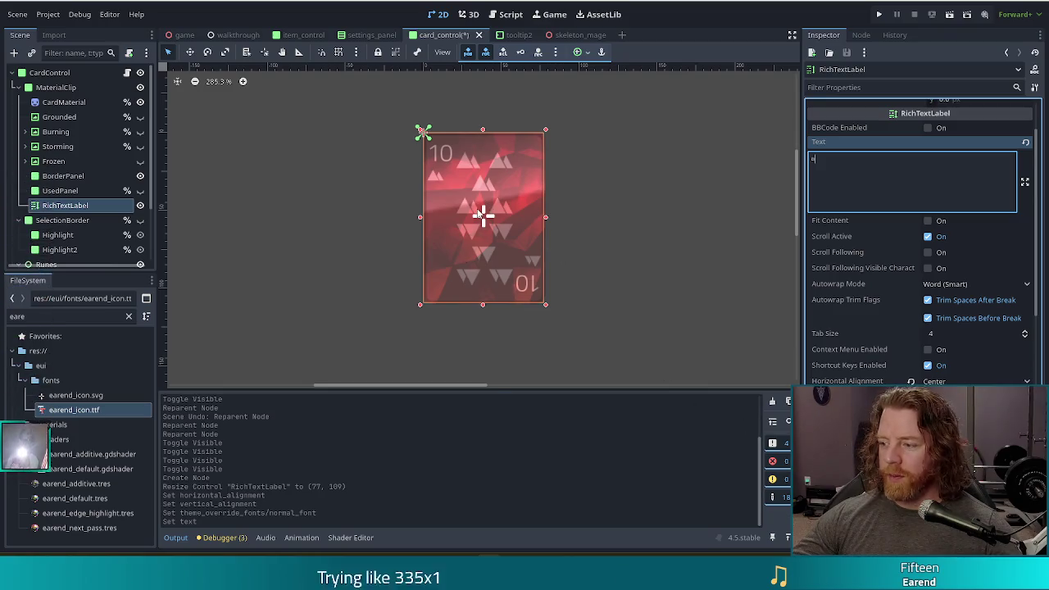
Step: Review the label's font overrides and save the scene with the ¤ icon text
scroll(893, 229, "down", 5)
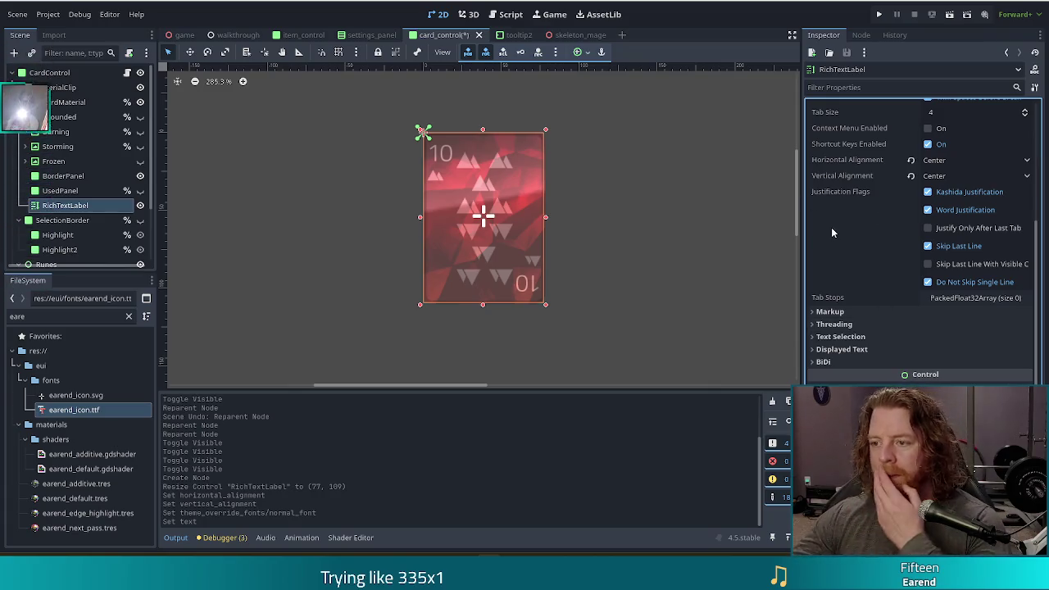
scroll(878, 257, "down", 5)
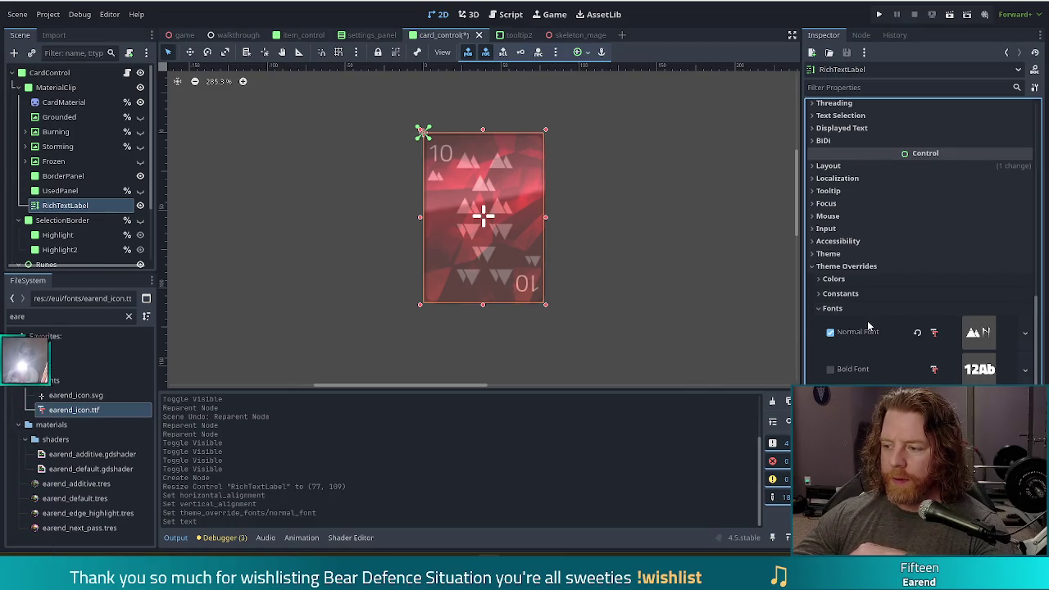
scroll(888, 321, "down", 2)
scroll(889, 321, "down", 2)
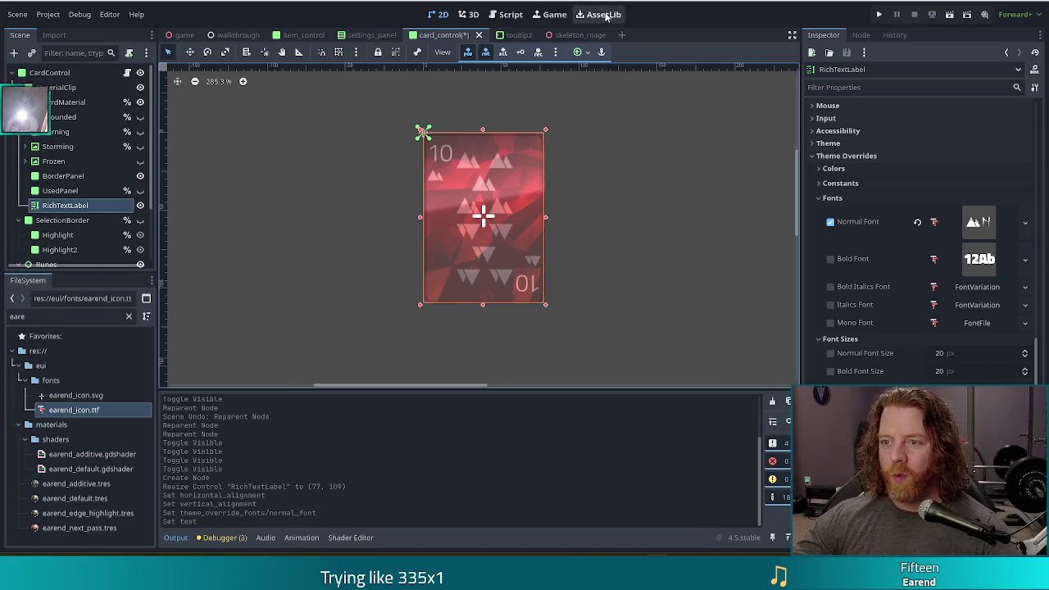
key("ctrl+s")
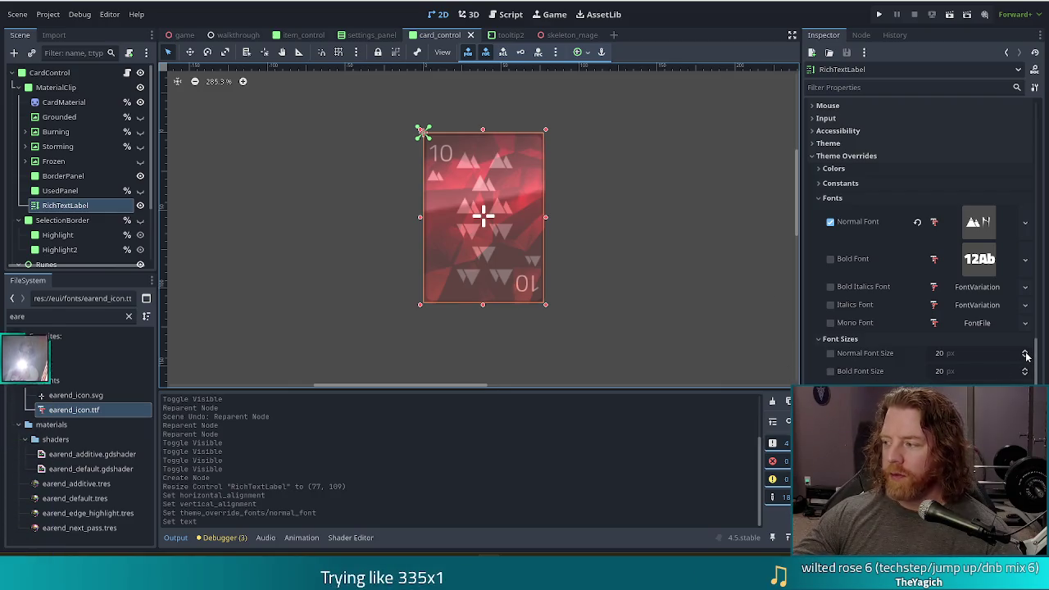
Step: Enable the Outline Size constant override and raise it to 10
scroll(1024, 354, "up", 5)
scroll(1026, 355, "up", 2)
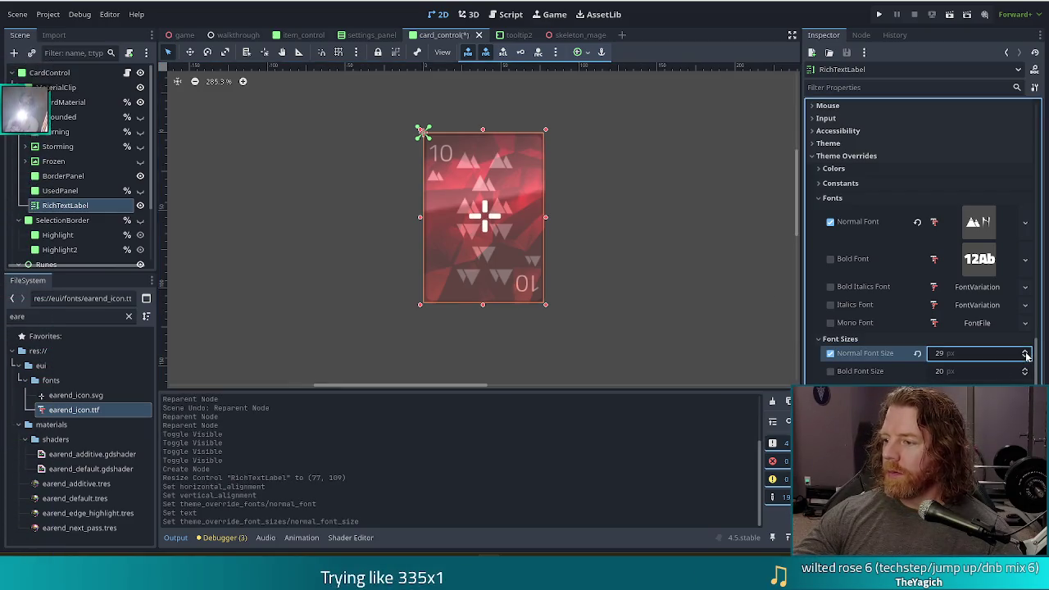
scroll(1025, 354, "up", 7)
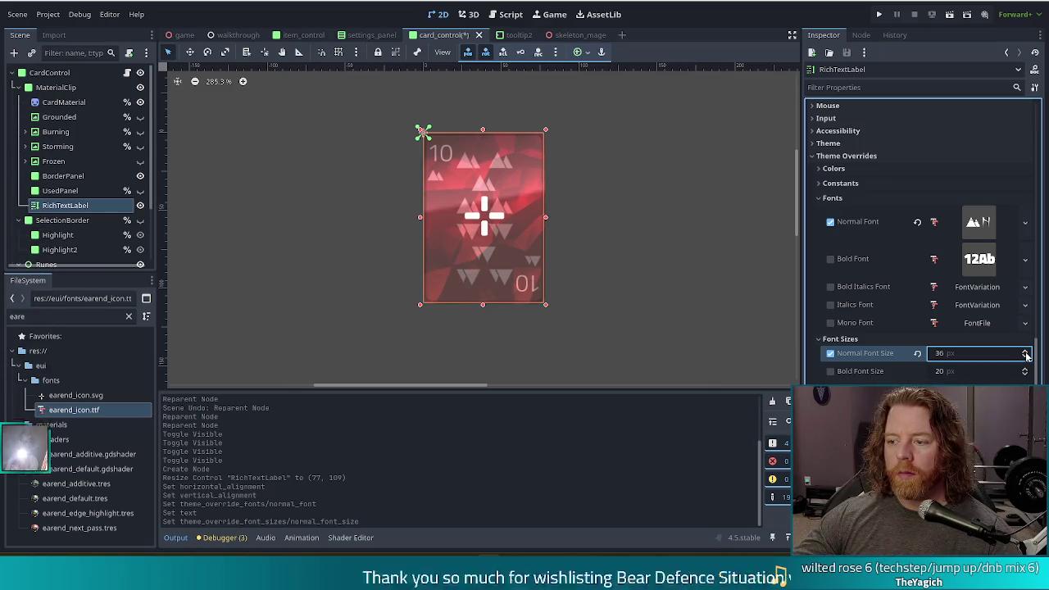
scroll(1026, 355, "up", 2)
scroll(1025, 354, "up", 11)
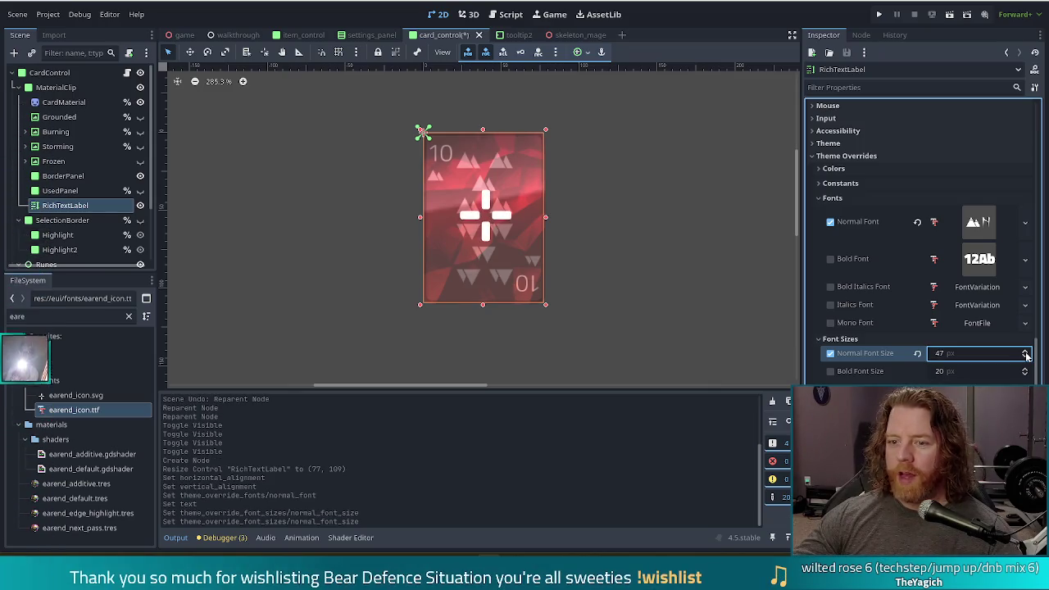
scroll(1025, 354, "up", 10)
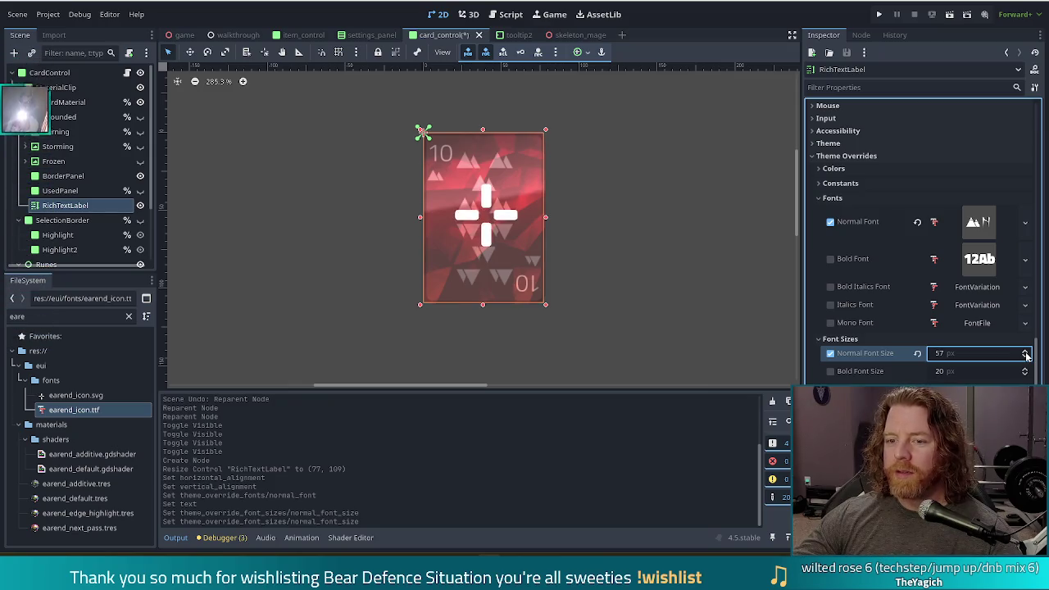
scroll(1025, 355, "up", 4)
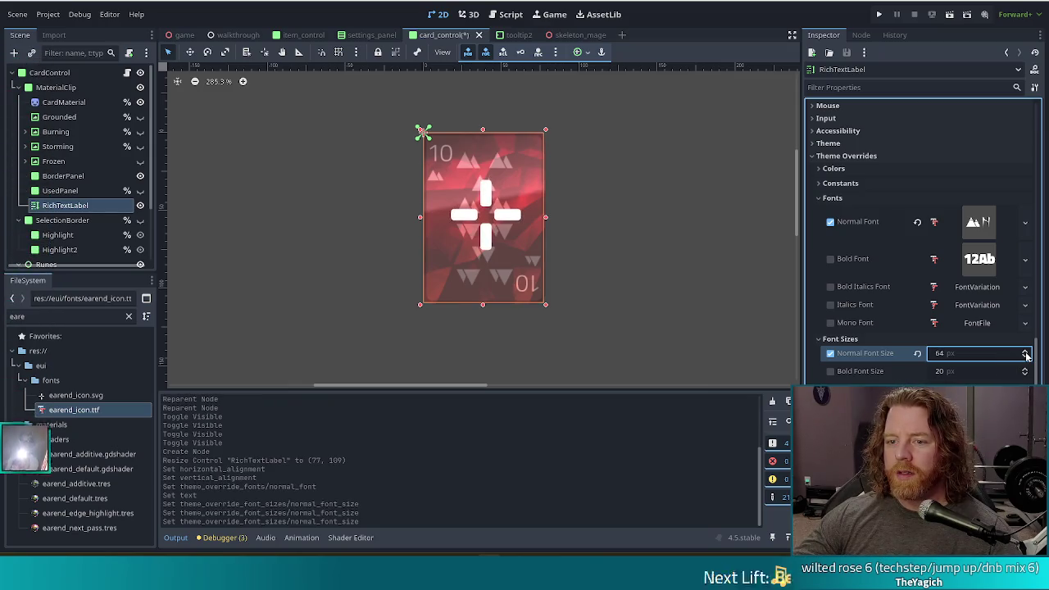
scroll(1026, 354, "up", 1)
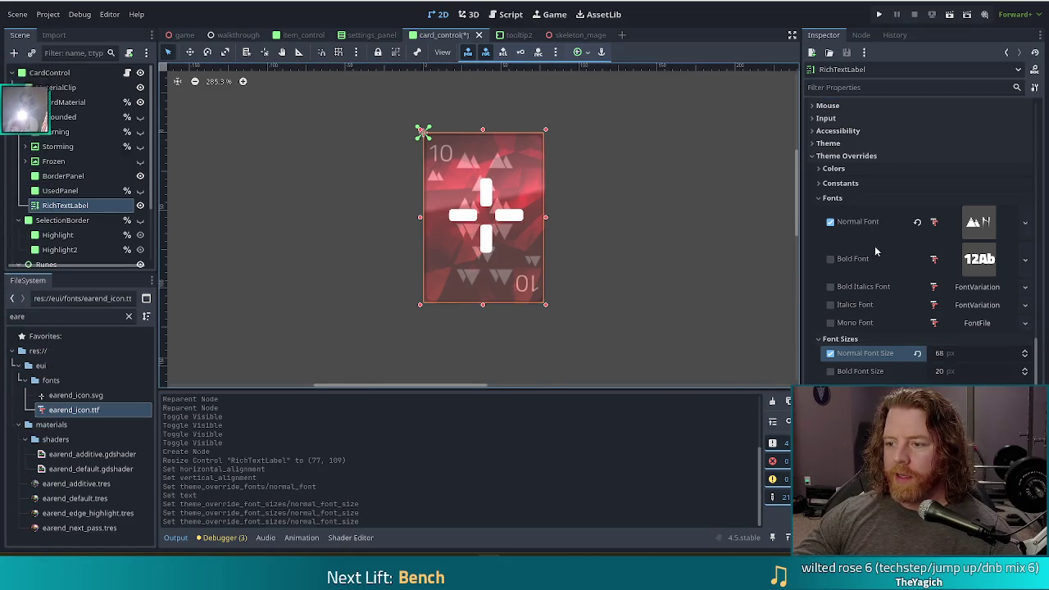
left_click(839, 183)
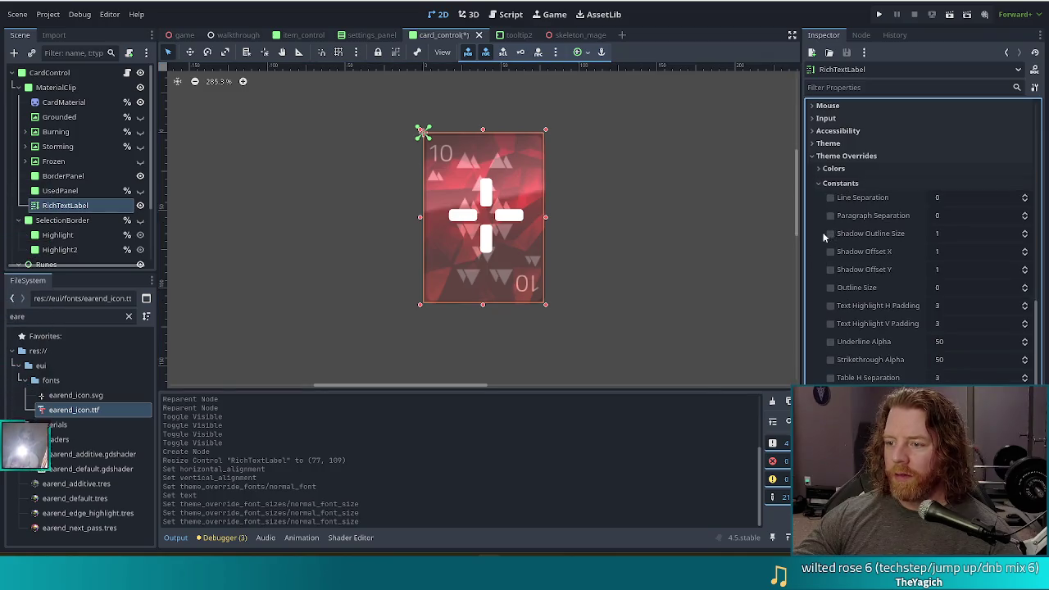
left_click(830, 287)
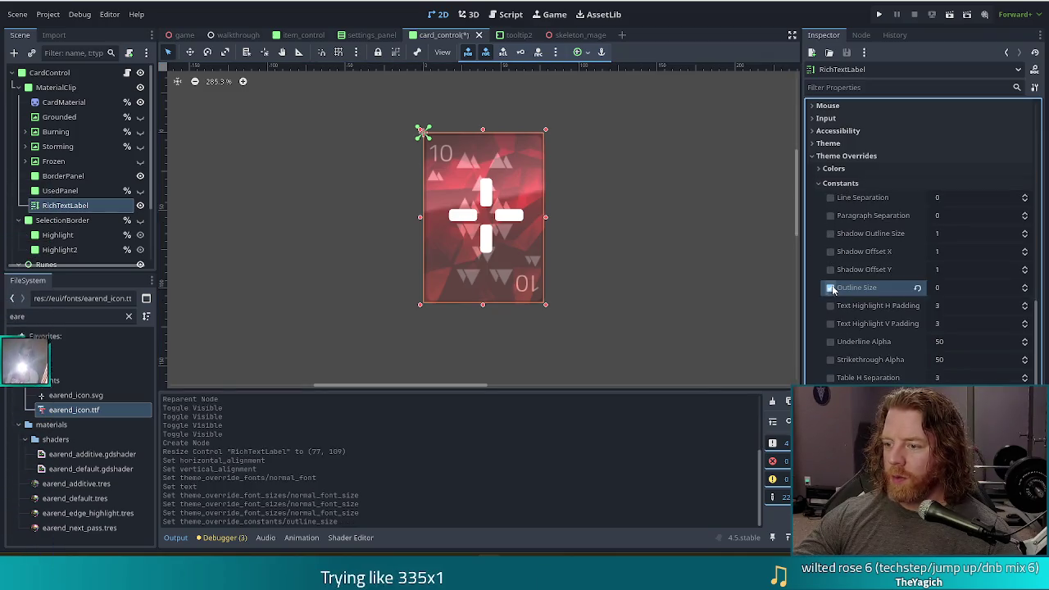
left_click(1024, 286)
left_click(1024, 285)
left_click(1024, 285)
left_click(1024, 285)
left_click(1024, 285)
left_click(1024, 285)
left_click(1024, 285)
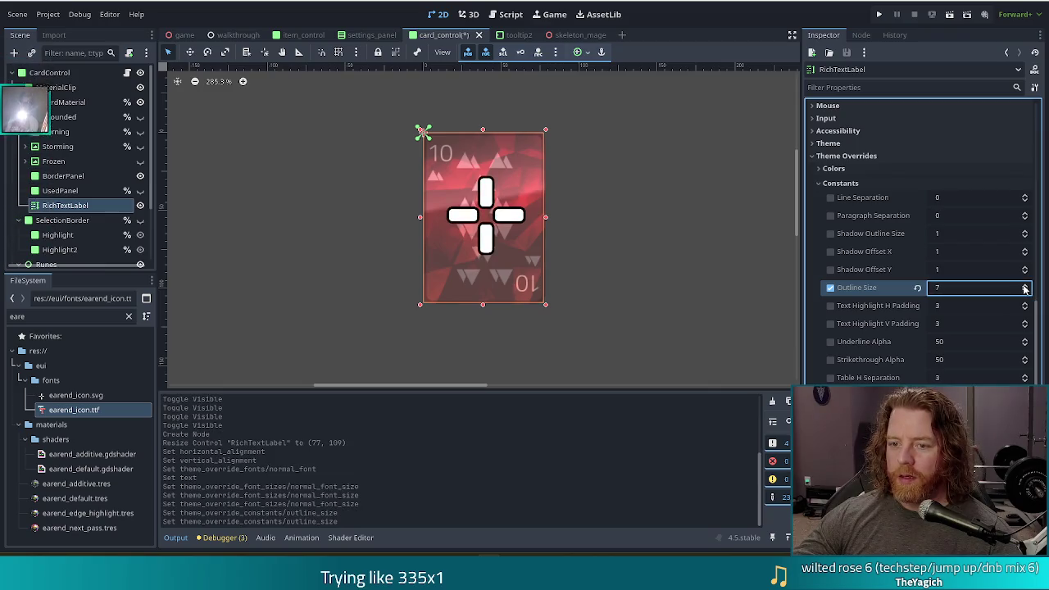
left_click(1024, 285)
left_click(1024, 285)
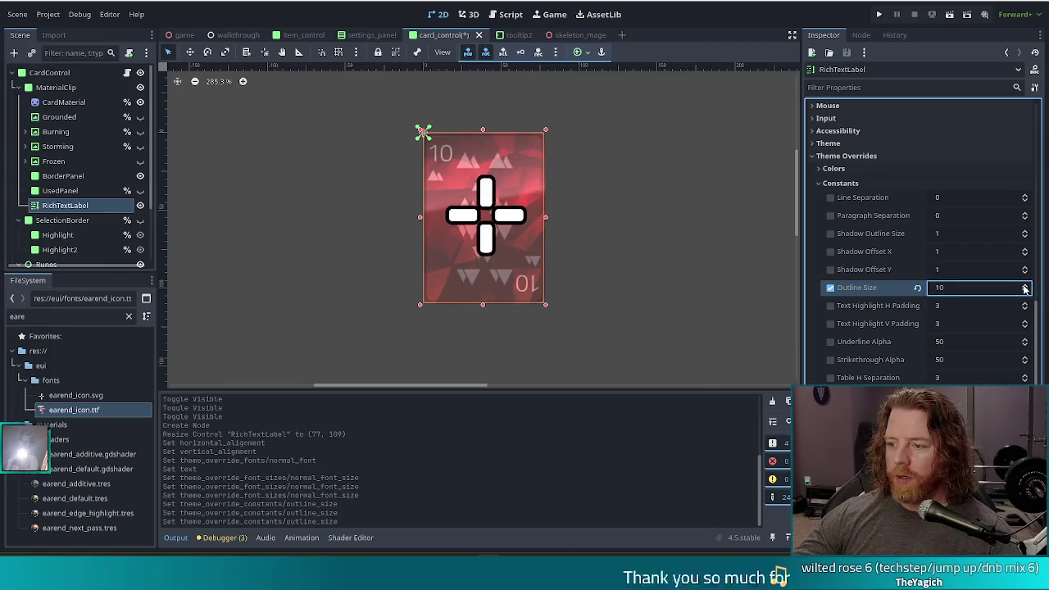
Step: Enable the Font Outline Color override and set its alpha to zero
left_click(819, 169)
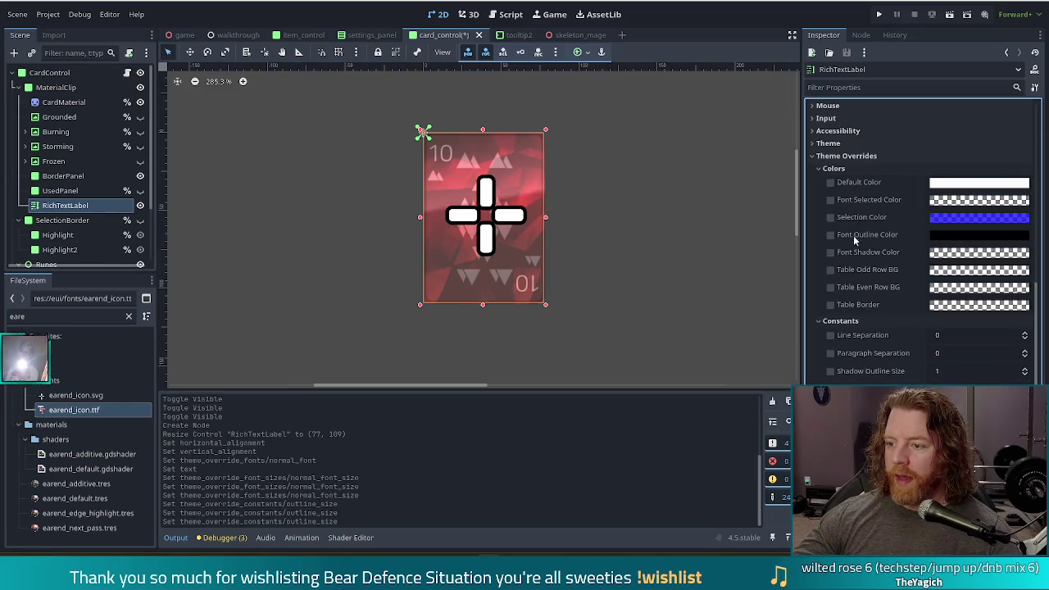
left_click(940, 235)
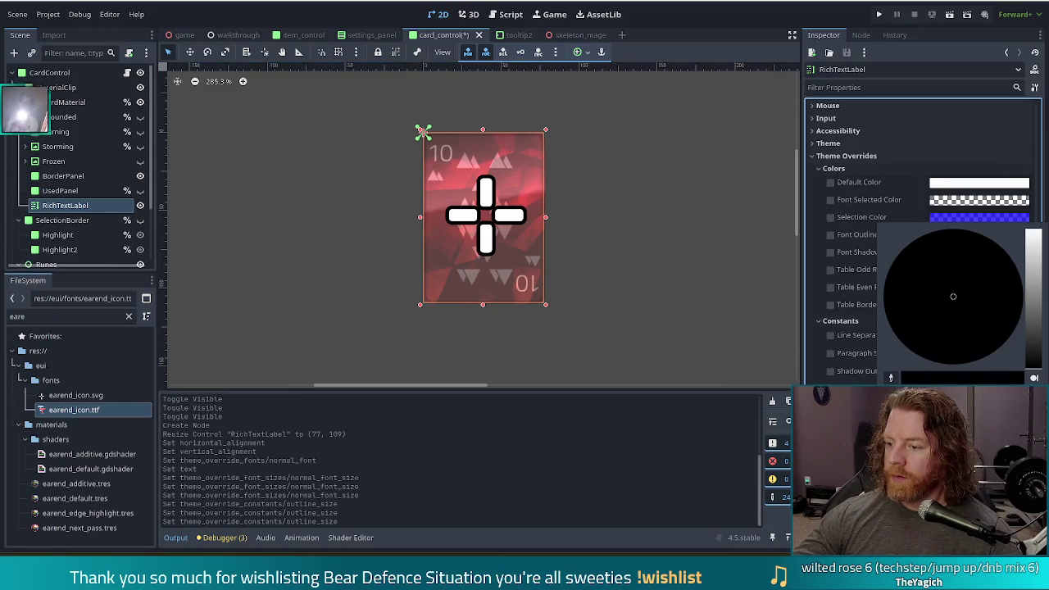
left_click(1034, 377)
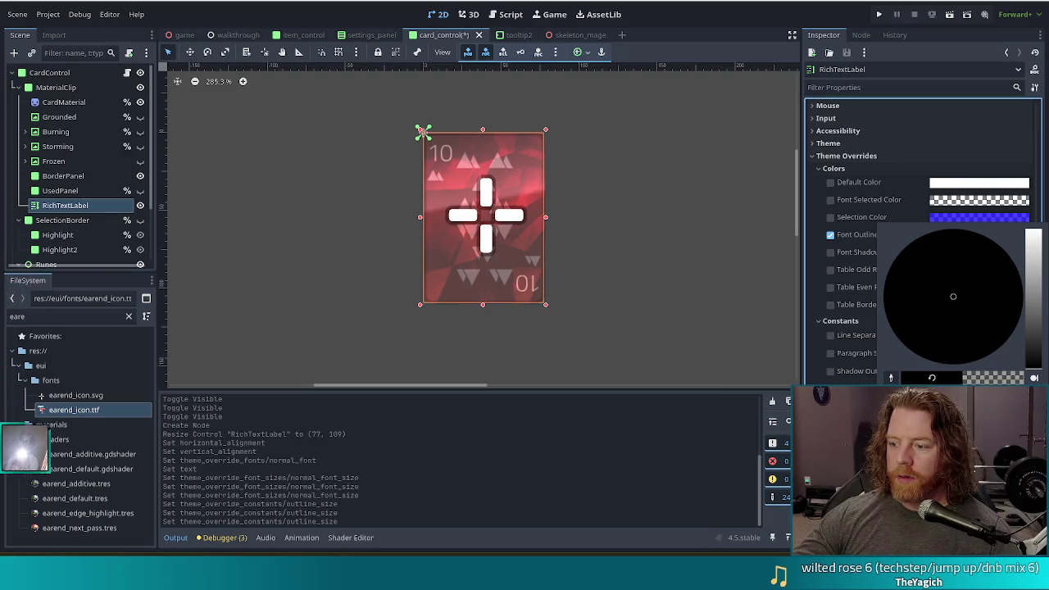
key("Escape")
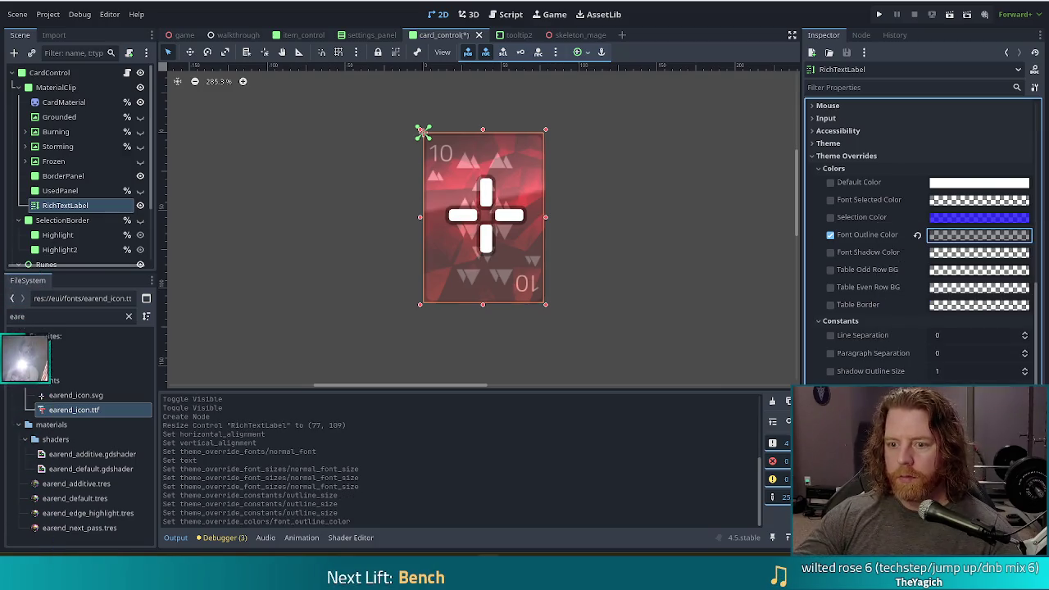
left_click(616, 232)
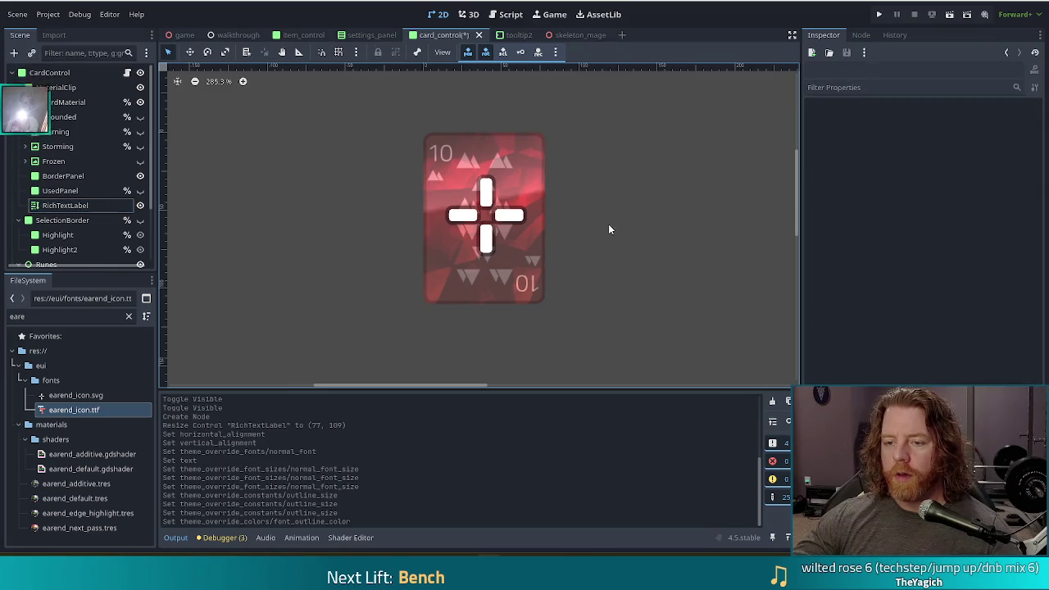
Step: Save the card_control scene and zoom the 2D canvas out slightly
key("ctrl+s")
scroll(665, 246, "down", 1)
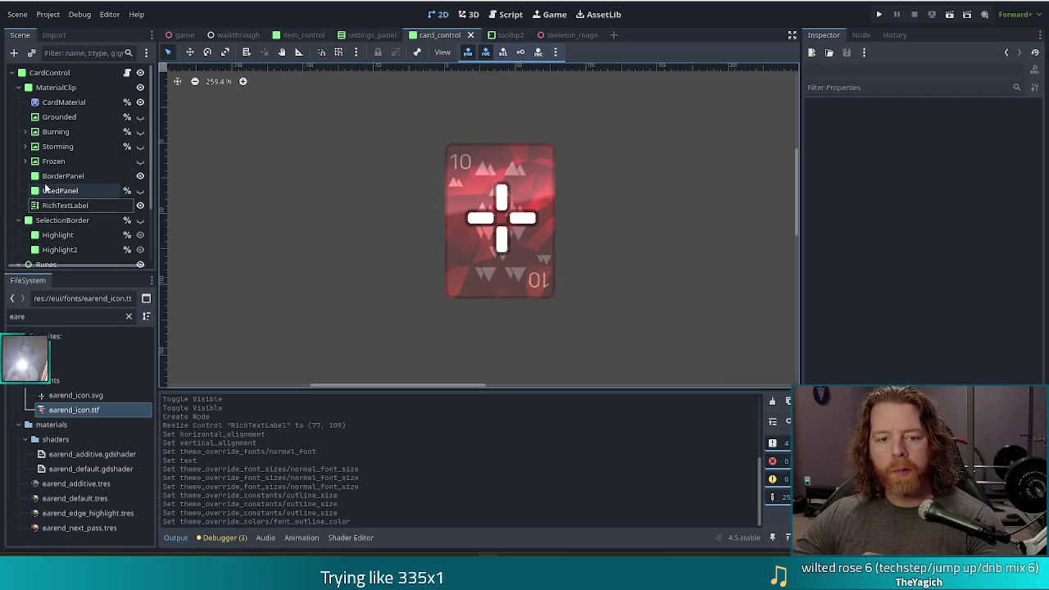
left_click(62, 205)
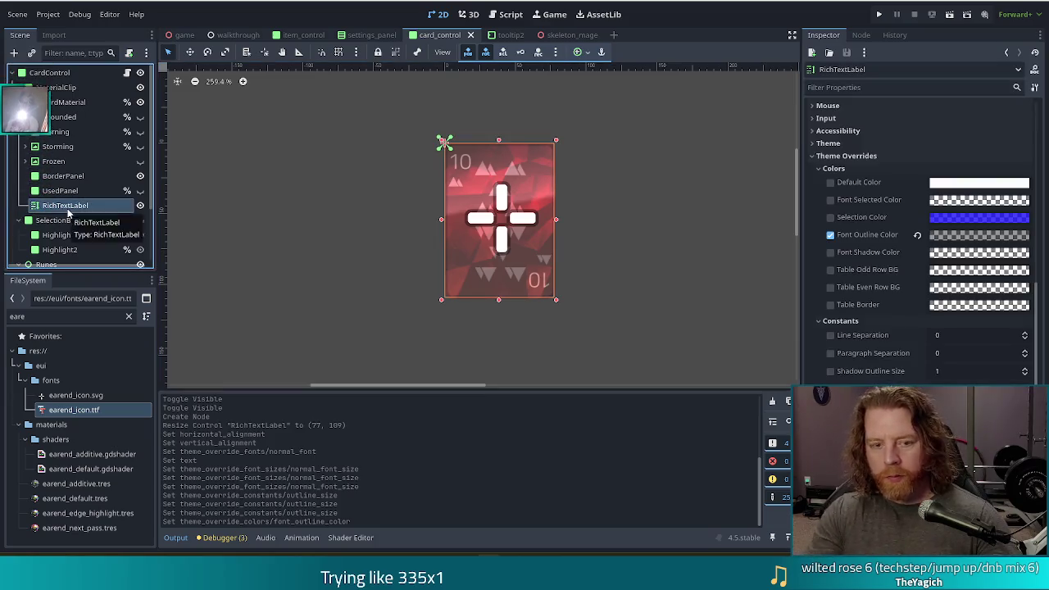
Step: Rename the RichTextLabel to Marked and move it just below Frozen
double_click(66, 207)
type("Marked")
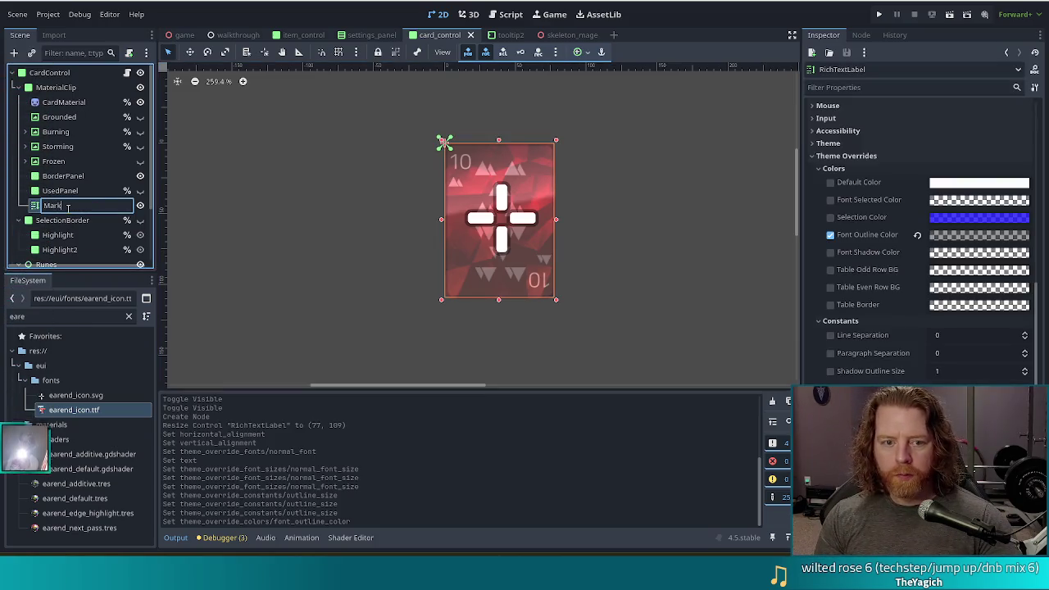
key("Return")
left_click_drag(68, 213, 56, 172)
Step: Set Access as Unique Name on both the Frozen and Marked nodes
left_click(60, 162)
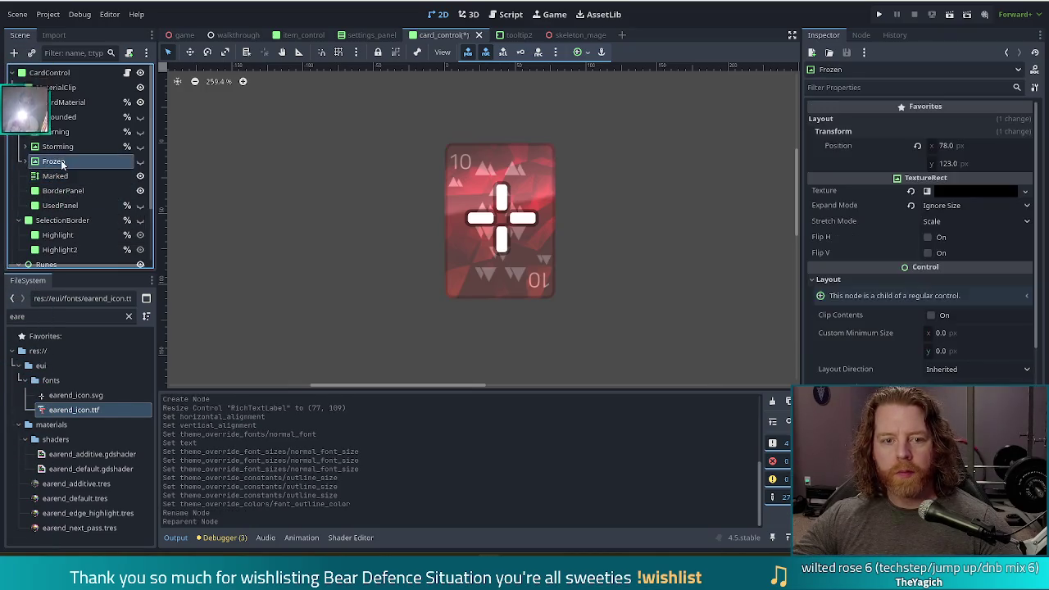
right_click(62, 165)
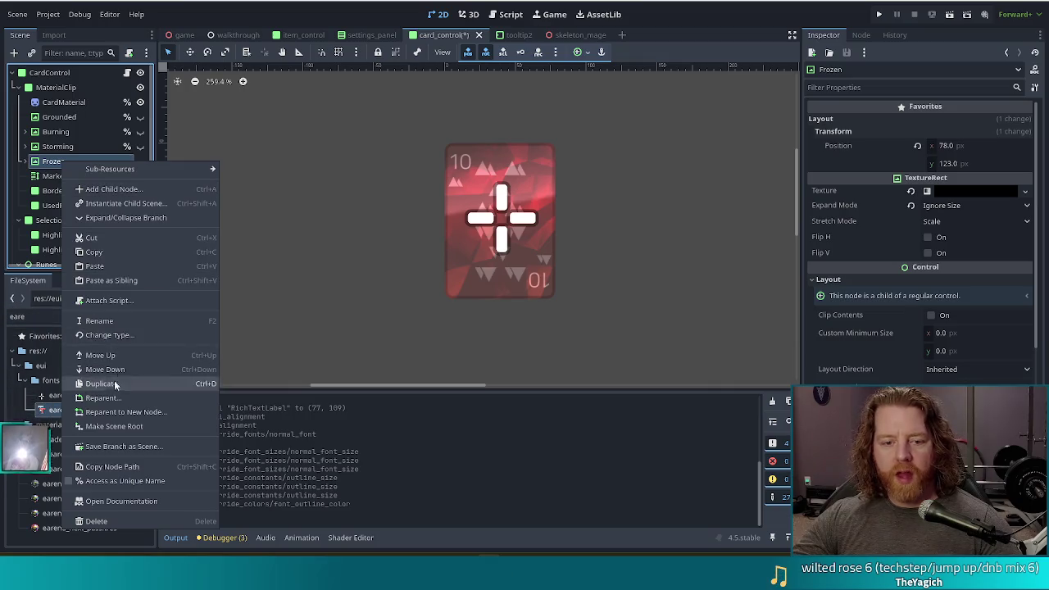
left_click(118, 481)
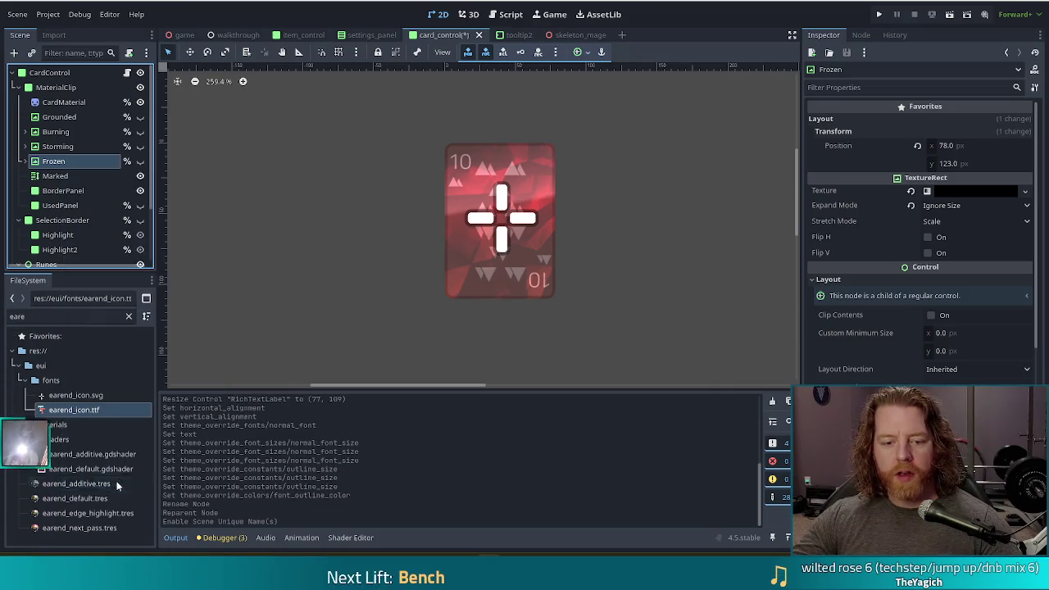
right_click(56, 175)
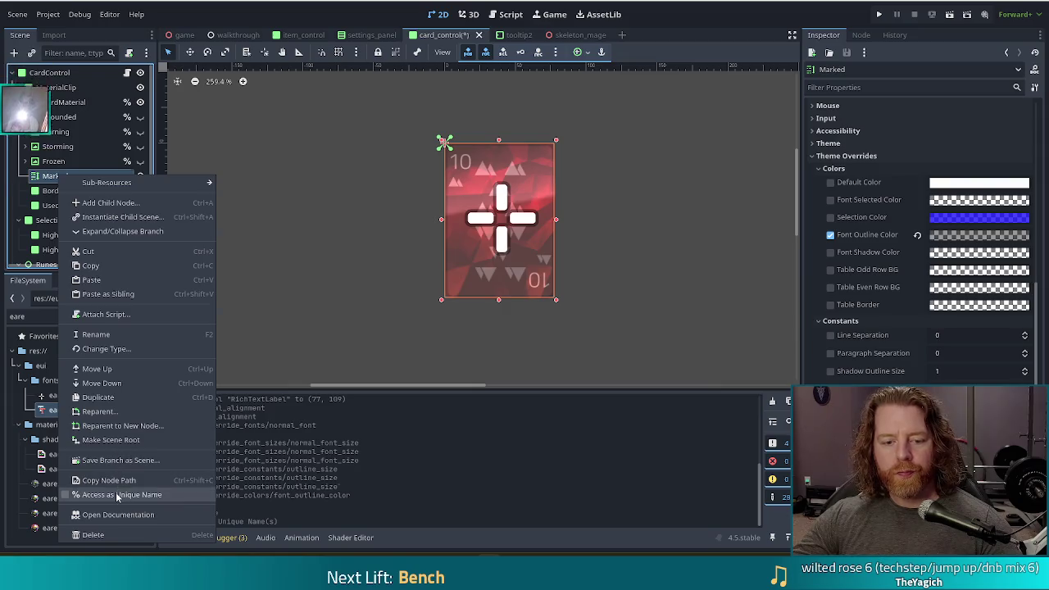
left_click(118, 494)
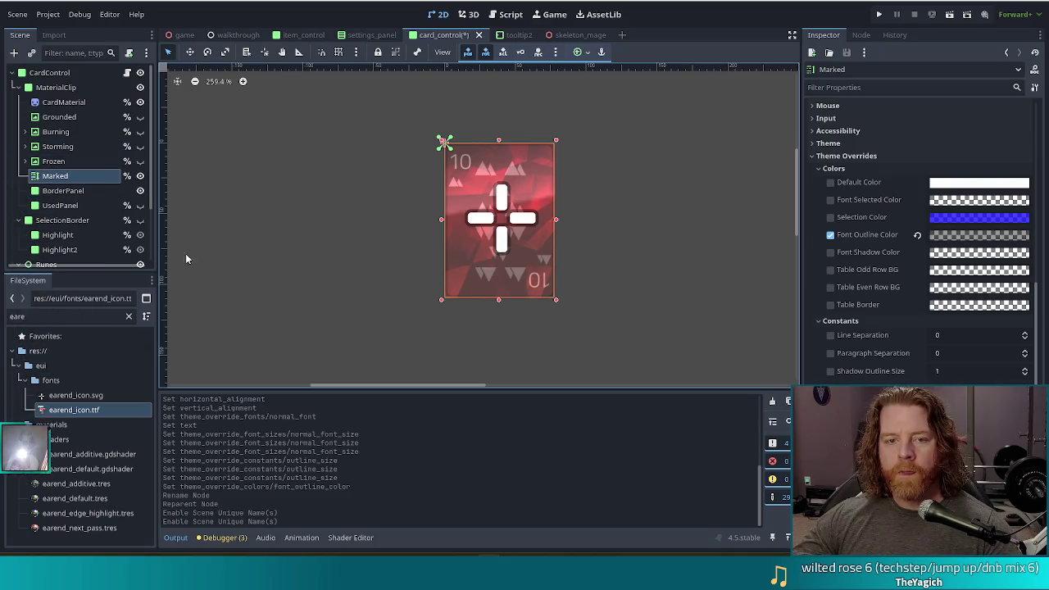
left_click(13, 53)
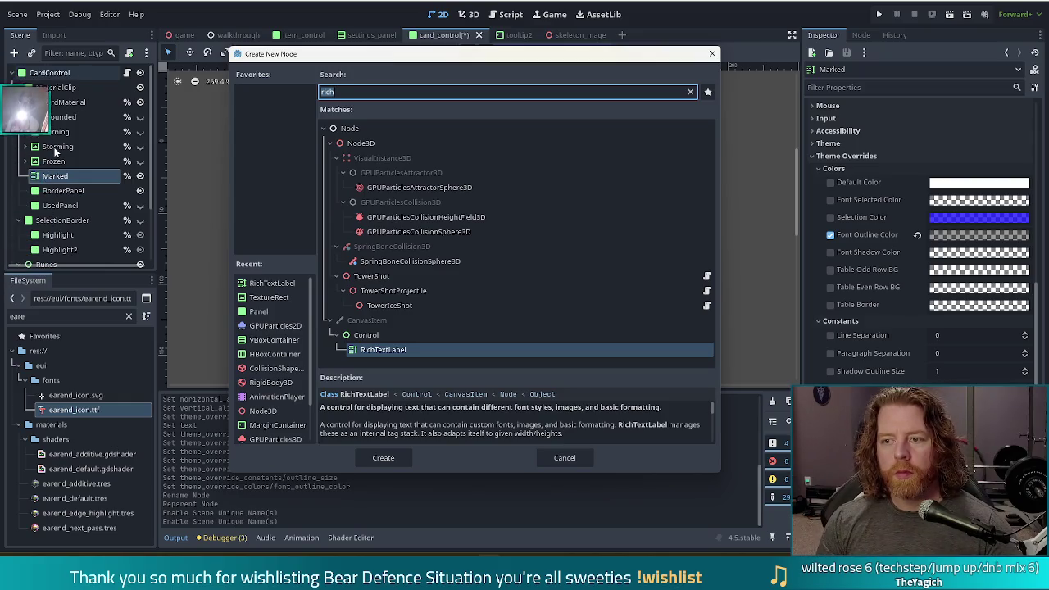
Step: Cancel the Create New Node dialog and save the card_control scene
key("Escape")
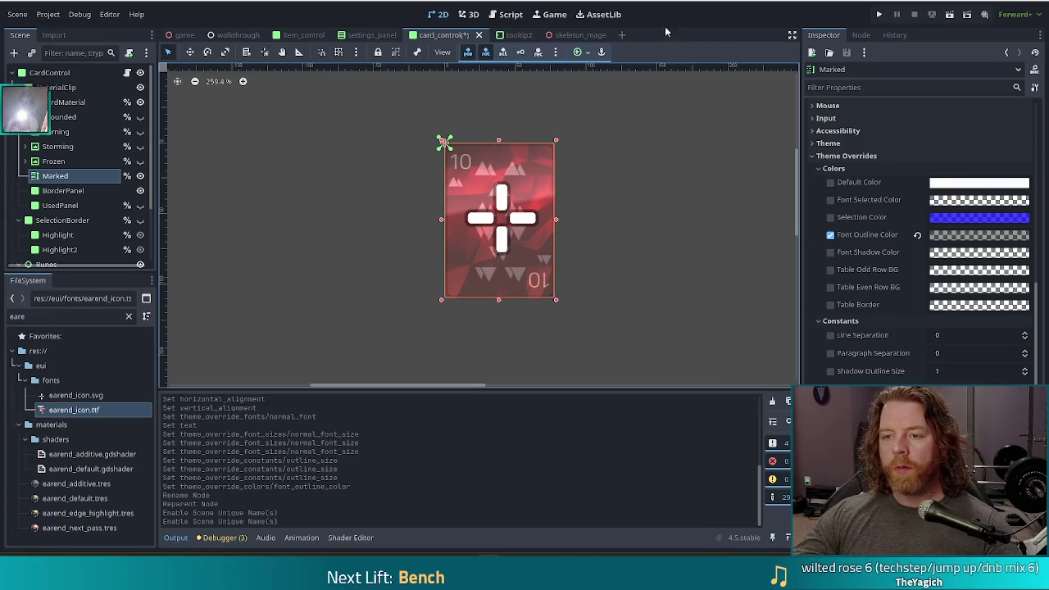
key("ctrl+s")
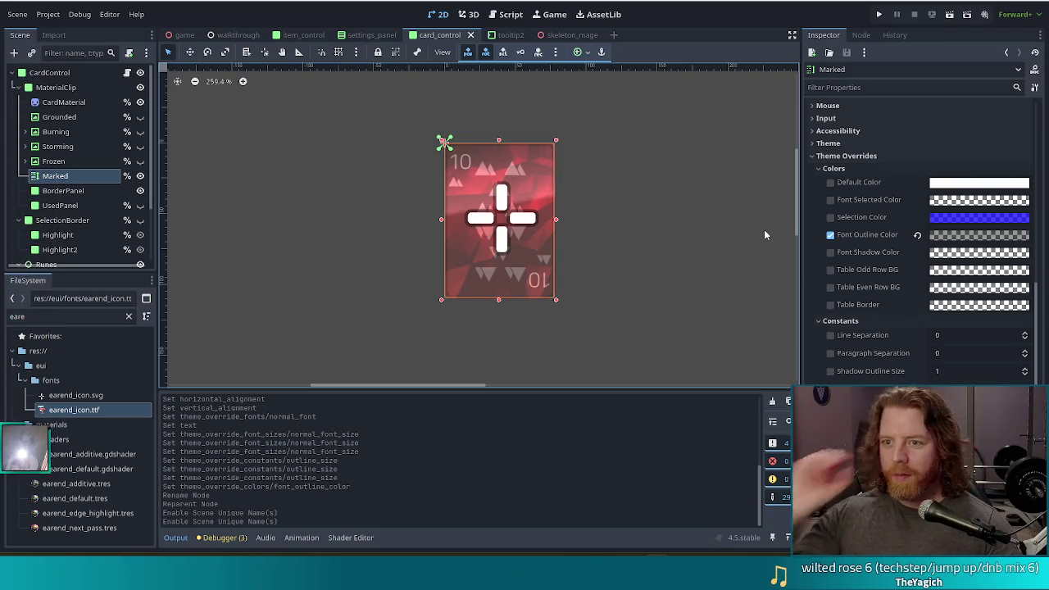
Step: Filter the FileSystem for 'warr' and open skeleton_warrior_boss.tscn
key("ctrl+f")
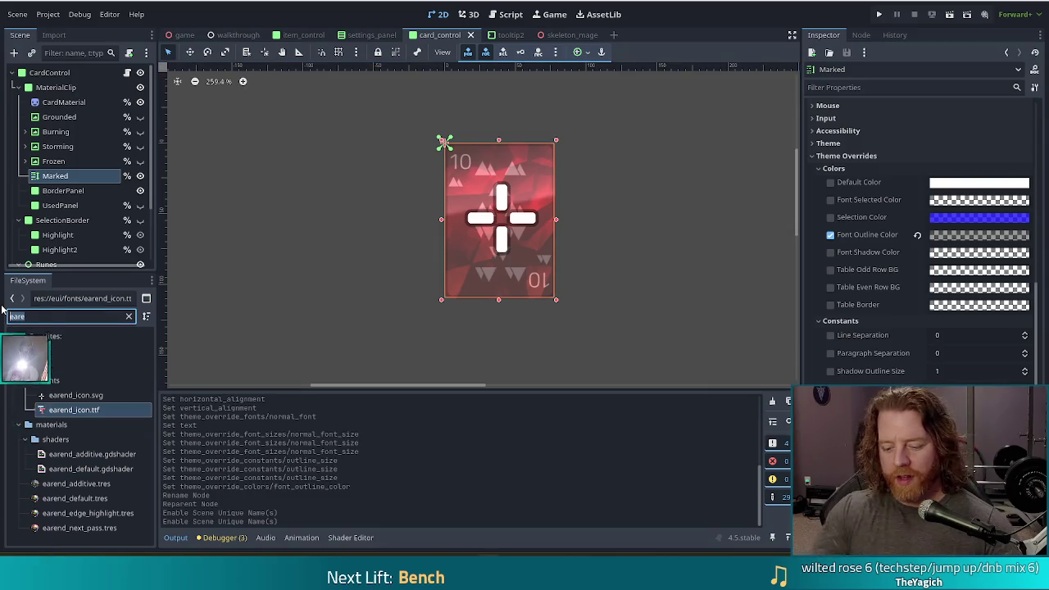
type("warr")
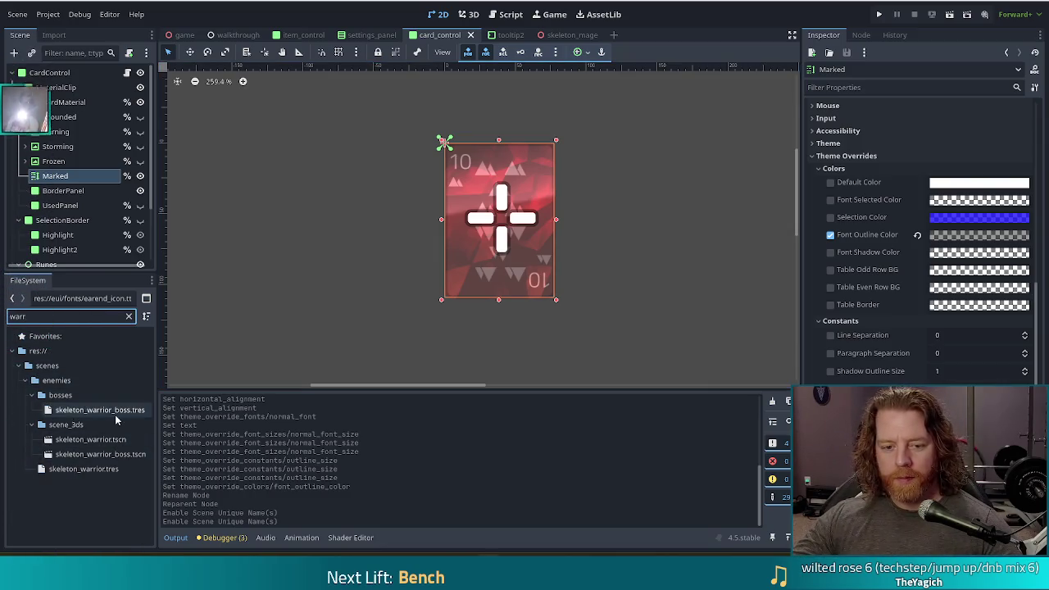
left_click(106, 411)
double_click(111, 454)
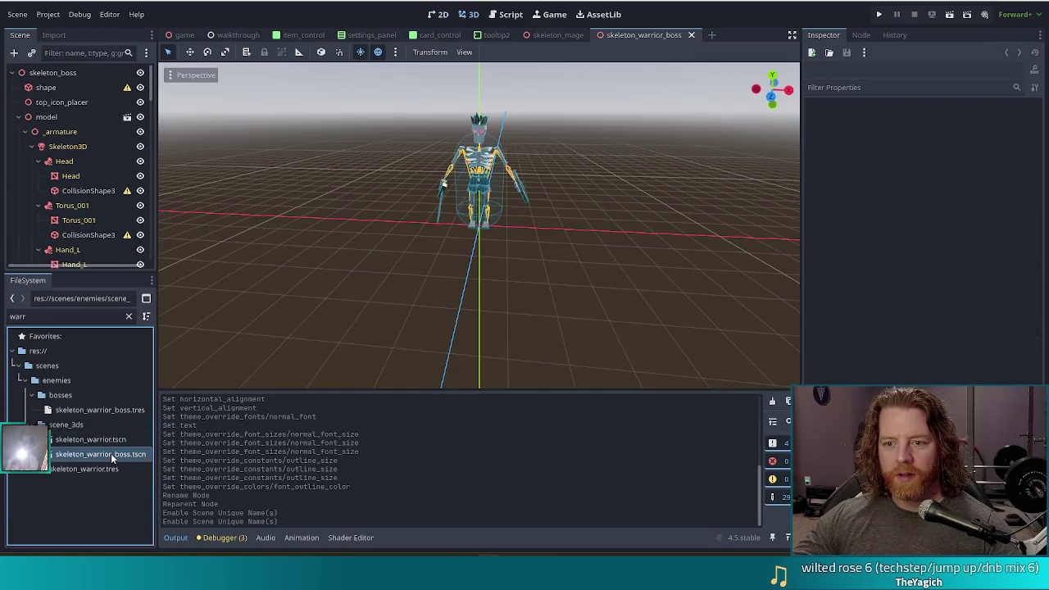
Step: Zoom and orbit the 3D view around the skeleton warrior, then return to card_control
scroll(529, 137, "up", 5)
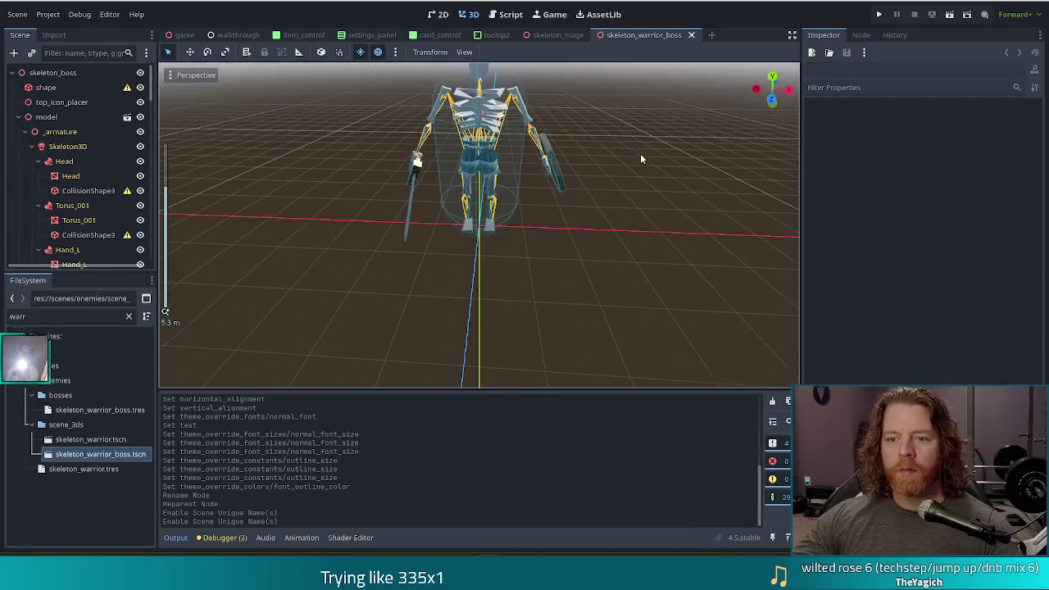
scroll(646, 168, "down", 3)
mouse_move(646, 168)
left_mouse_down()
mouse_move(647, 267)
mouse_move(647, 229)
mouse_move(615, 205)
mouse_move(759, 203)
mouse_move(728, 217)
mouse_move(599, 201)
mouse_move(621, 194)
left_mouse_up()
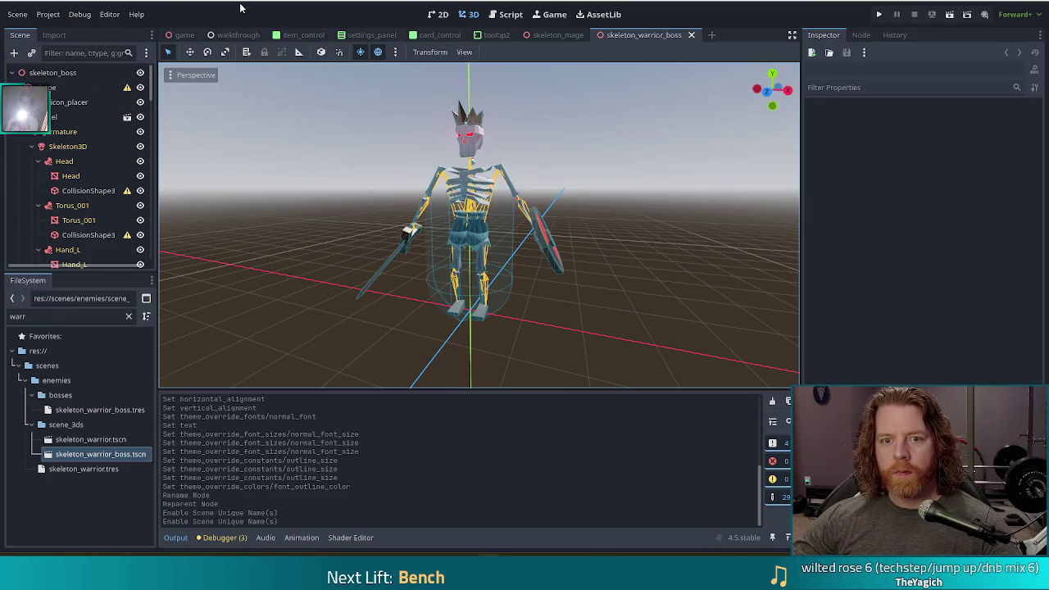
left_click_drag(647, 251, 637, 246)
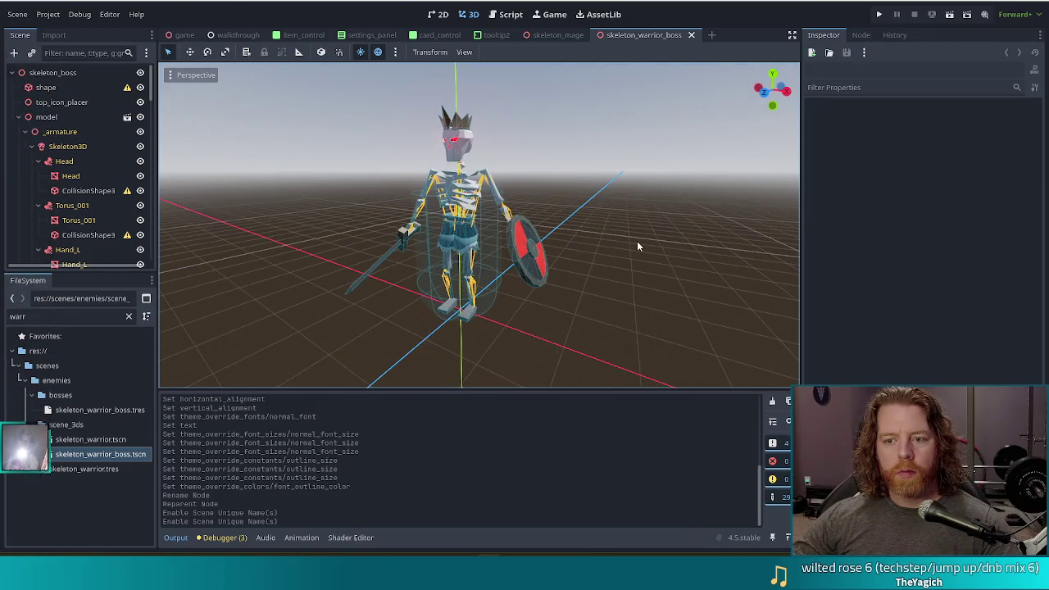
left_click(447, 17)
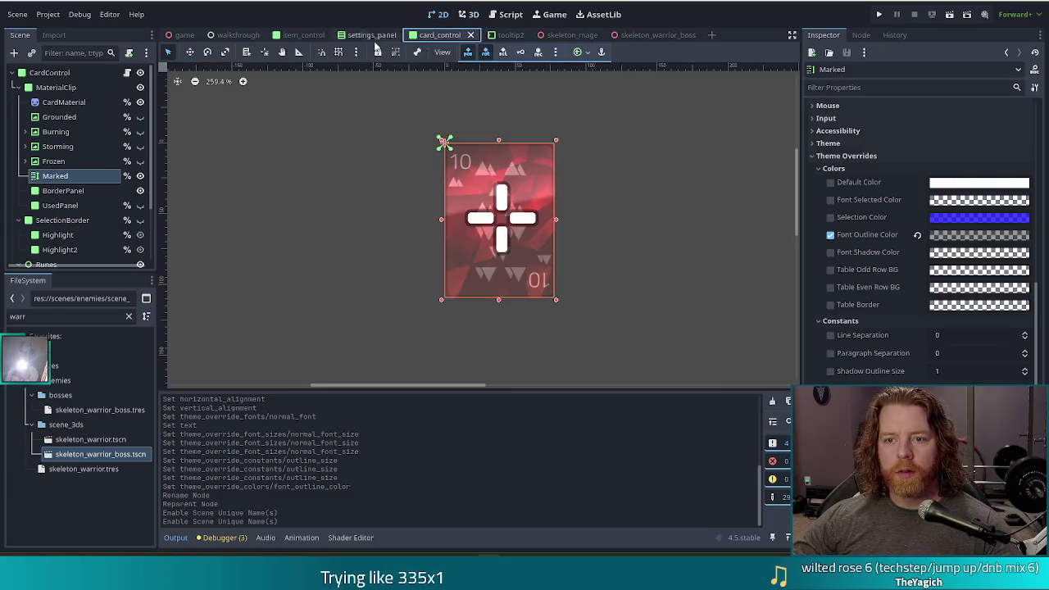
Step: Hide the Marked label and save, then make its plus icon visible on the card again
left_click(140, 176)
key("ctrl+s")
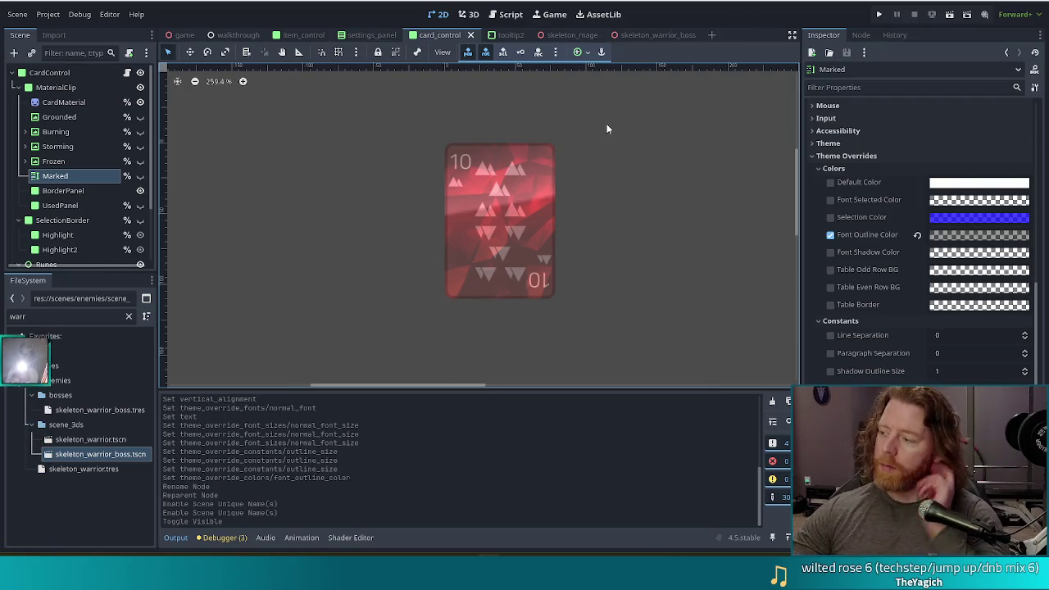
left_click(54, 160)
left_click(58, 176)
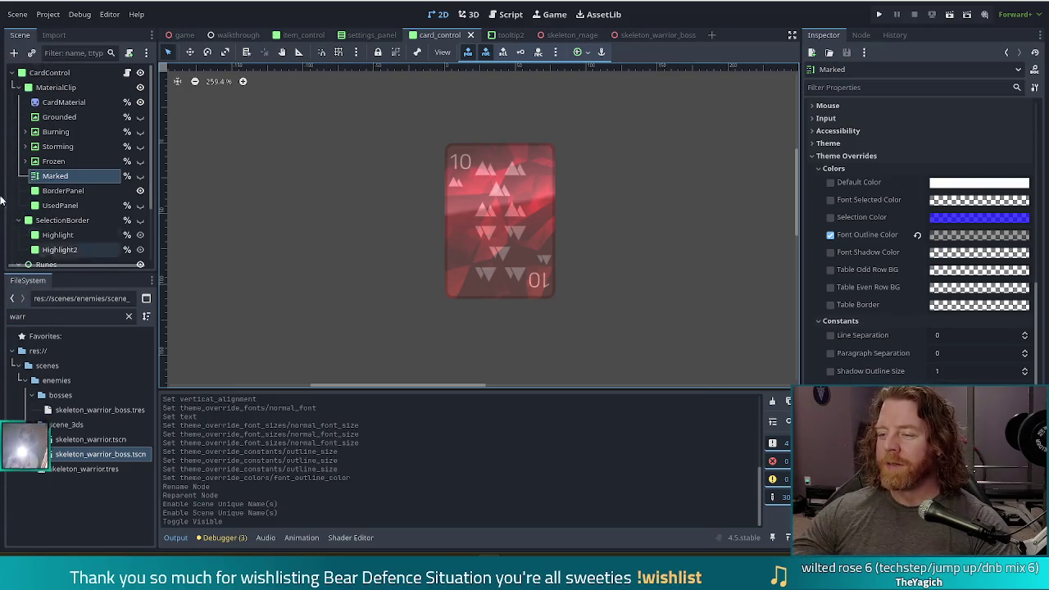
left_click(53, 161)
left_click(107, 173)
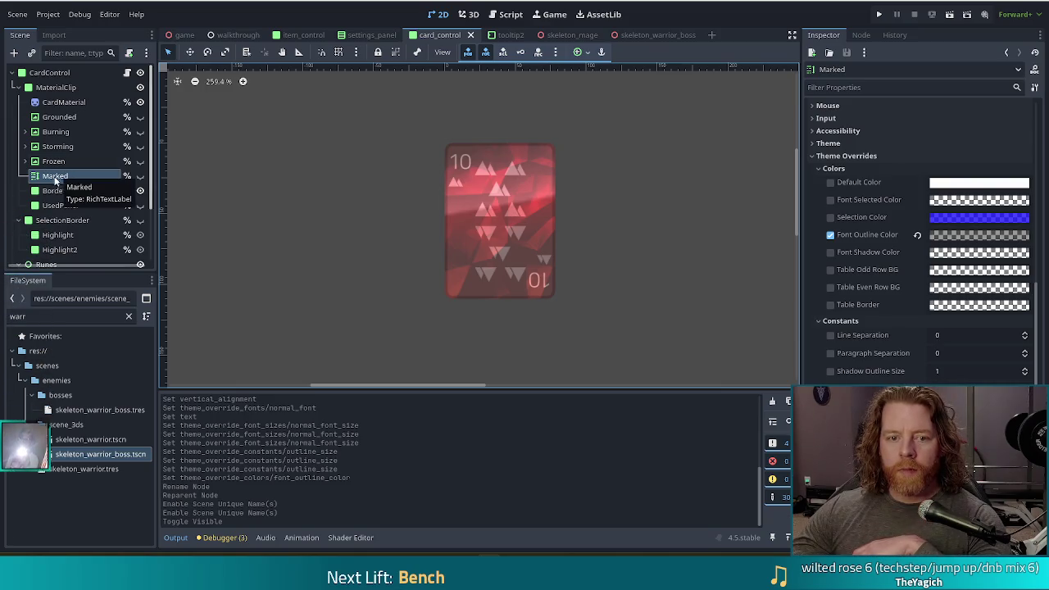
left_click(140, 175)
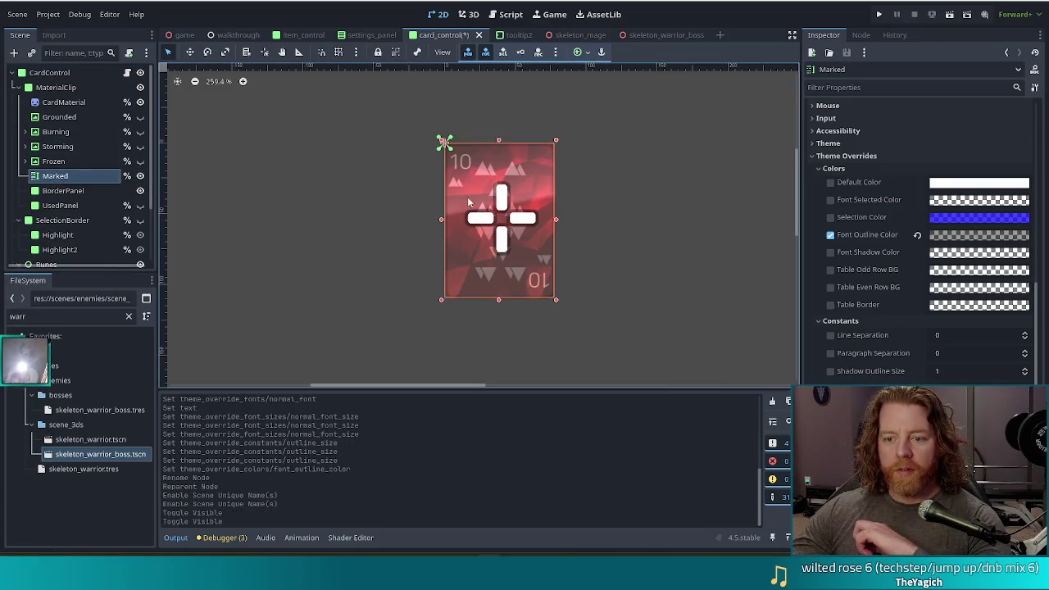
Step: Test the U and M glyphs in the Marked label's Text field, then remove them
scroll(987, 263, "up", 10)
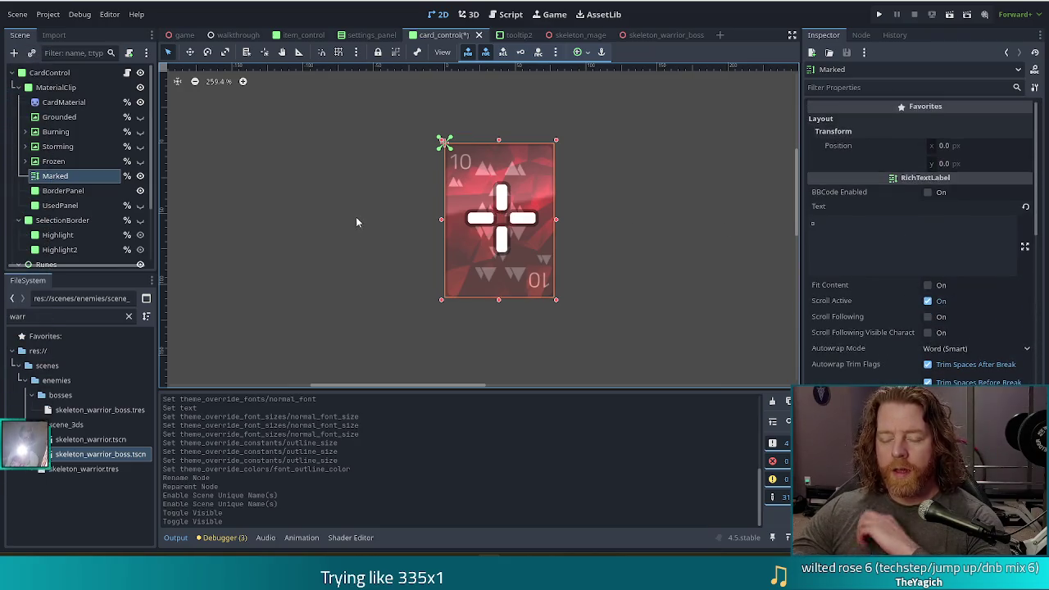
left_click(853, 223)
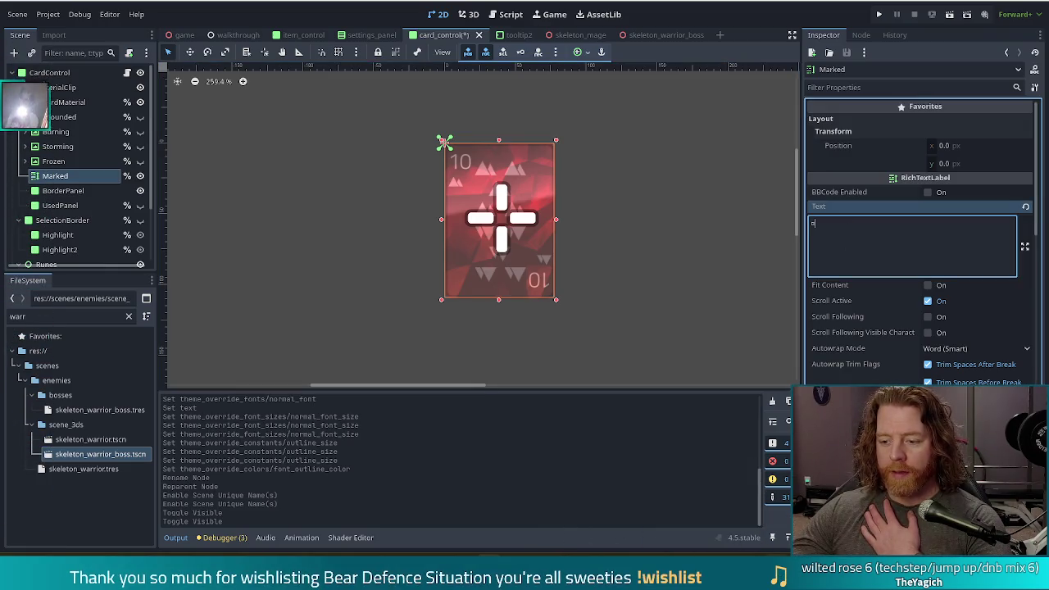
key("alt+Tab")
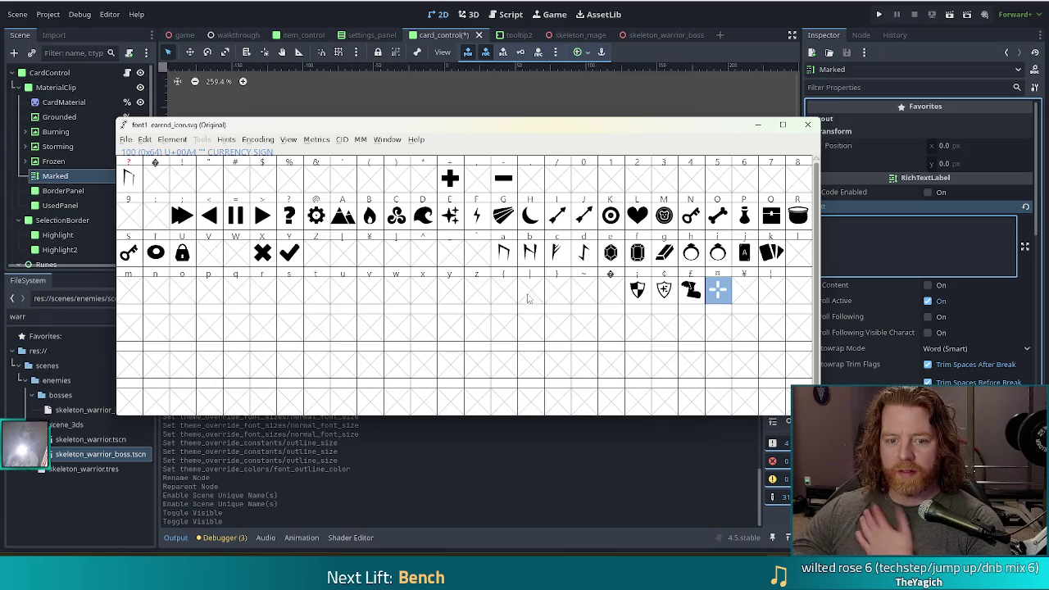
left_click(747, 30)
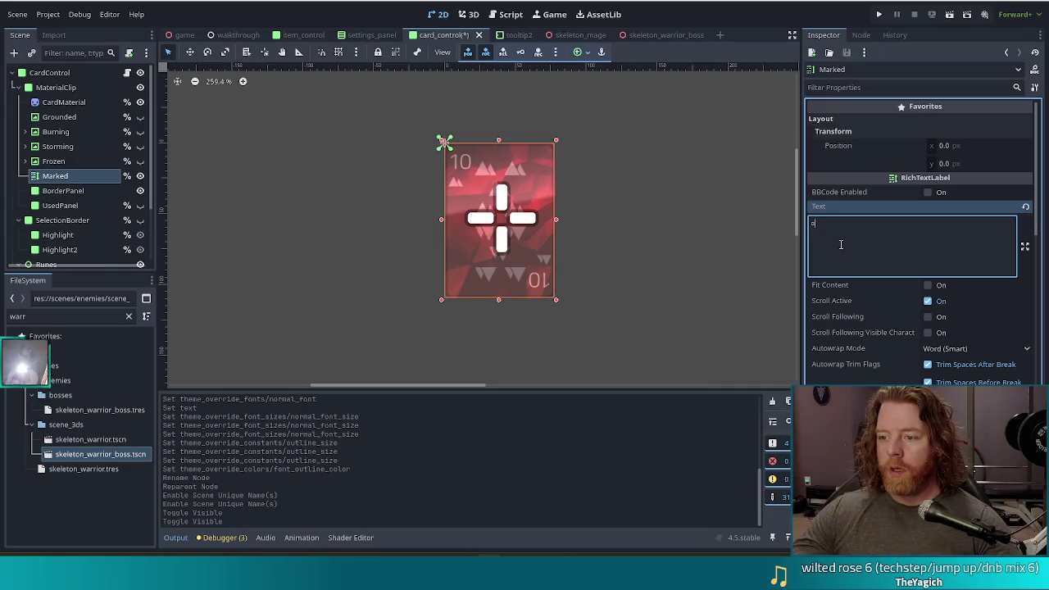
type("U")
key("BackSpace")
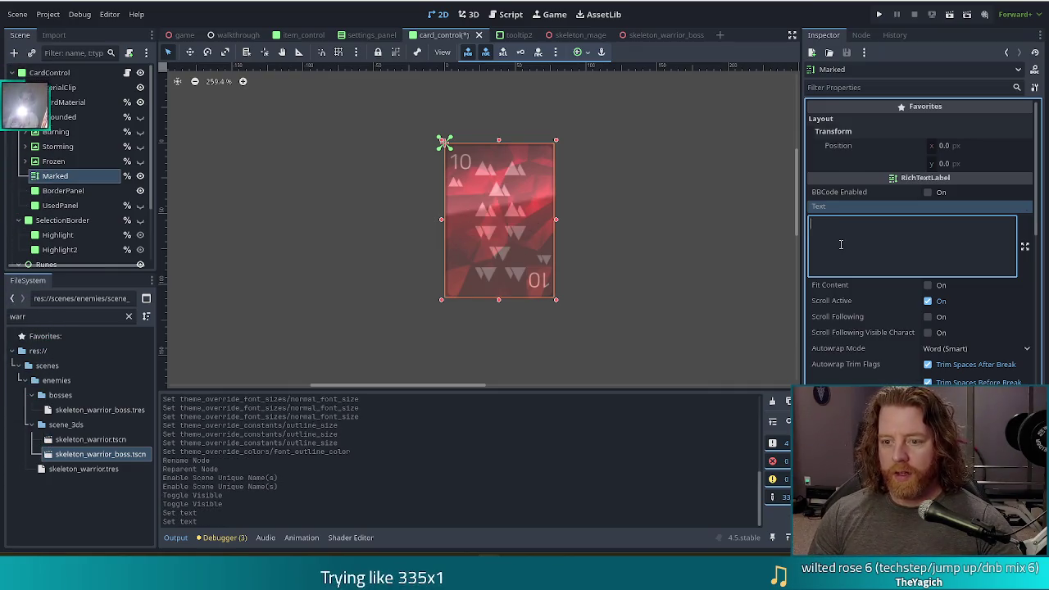
type("M")
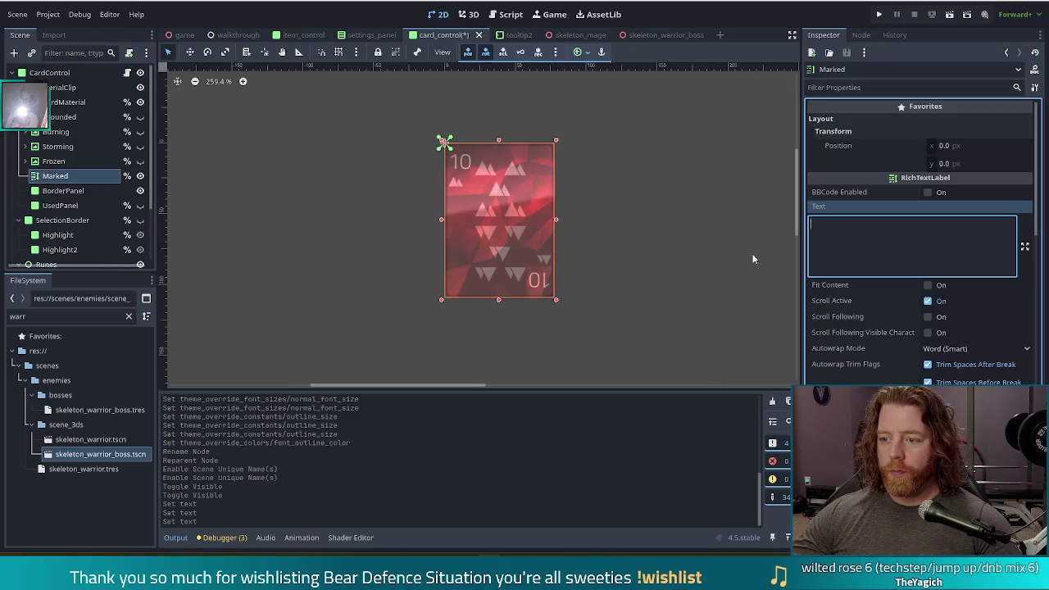
key("BackSpace")
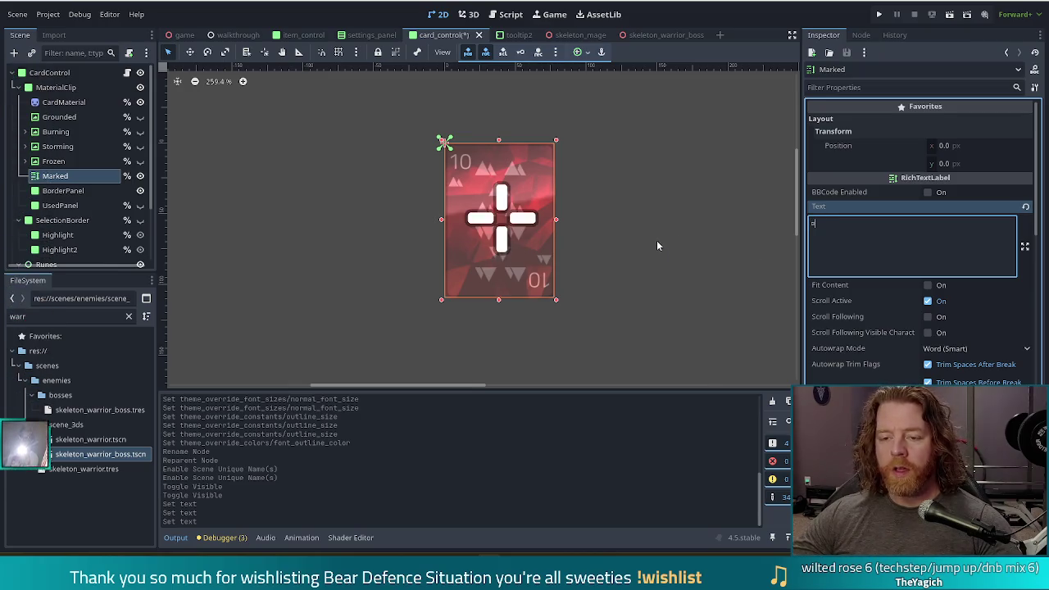
Step: Reselect the Marked node in the Scene dock to begin renaming it
left_click(54, 160)
left_click(57, 177)
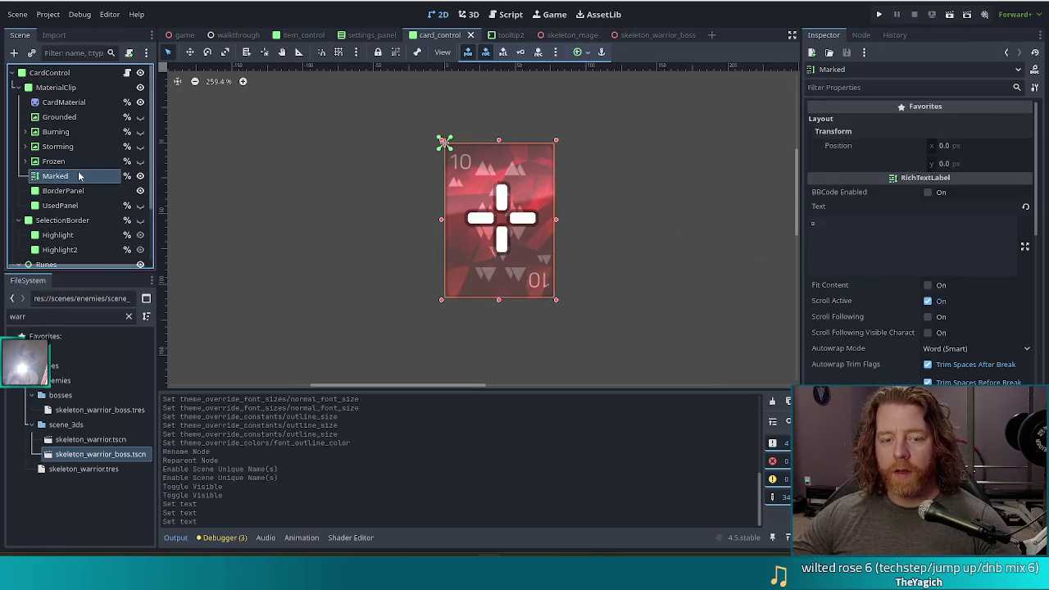
left_click(78, 174)
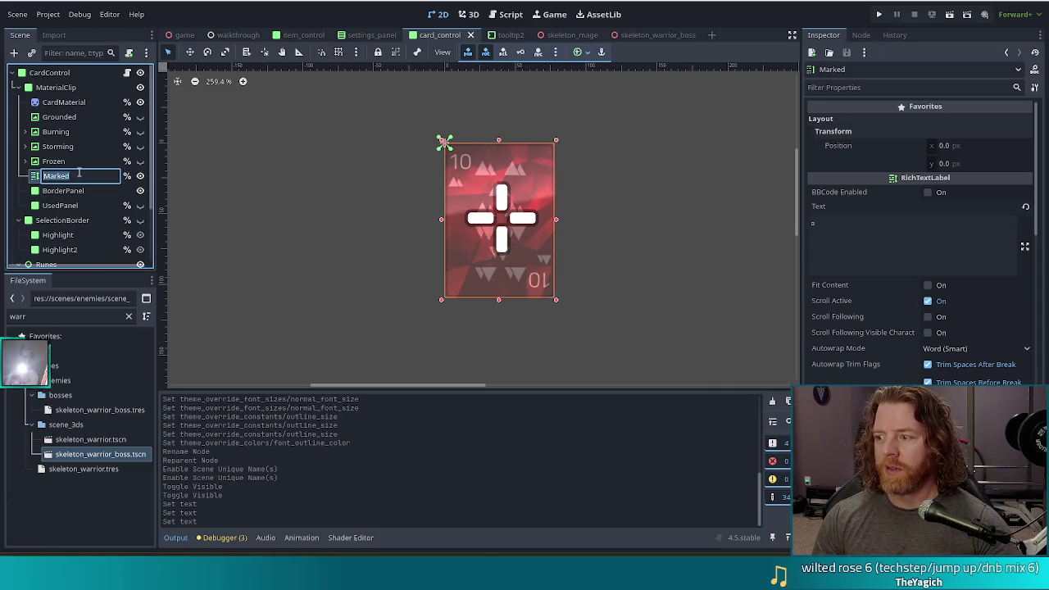
Step: Rename the Marked node to IconStatus and save the card_control scene
key("BackSpace")
type("IconSt")
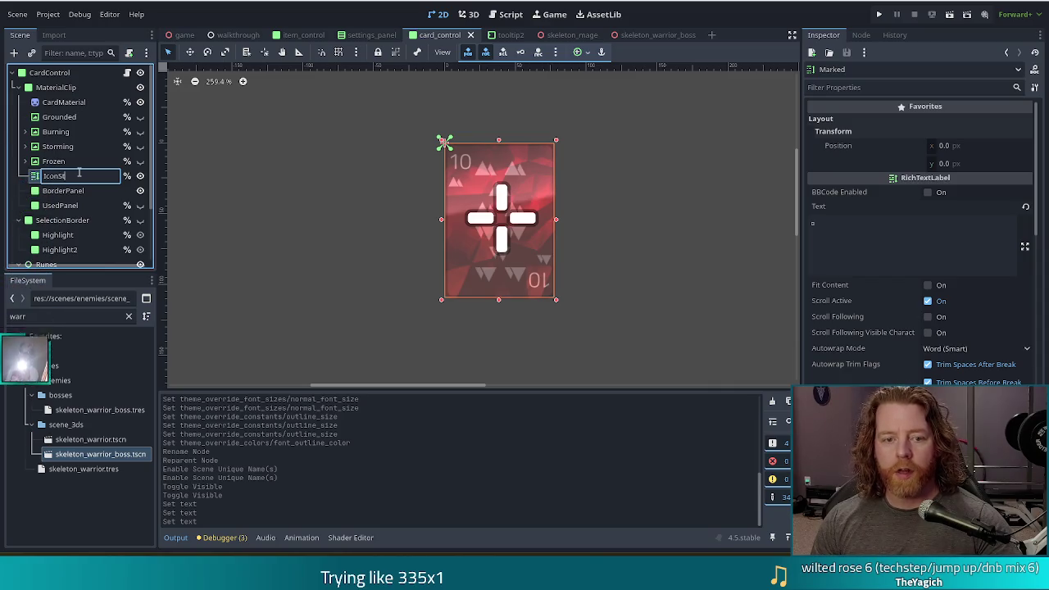
type("atus")
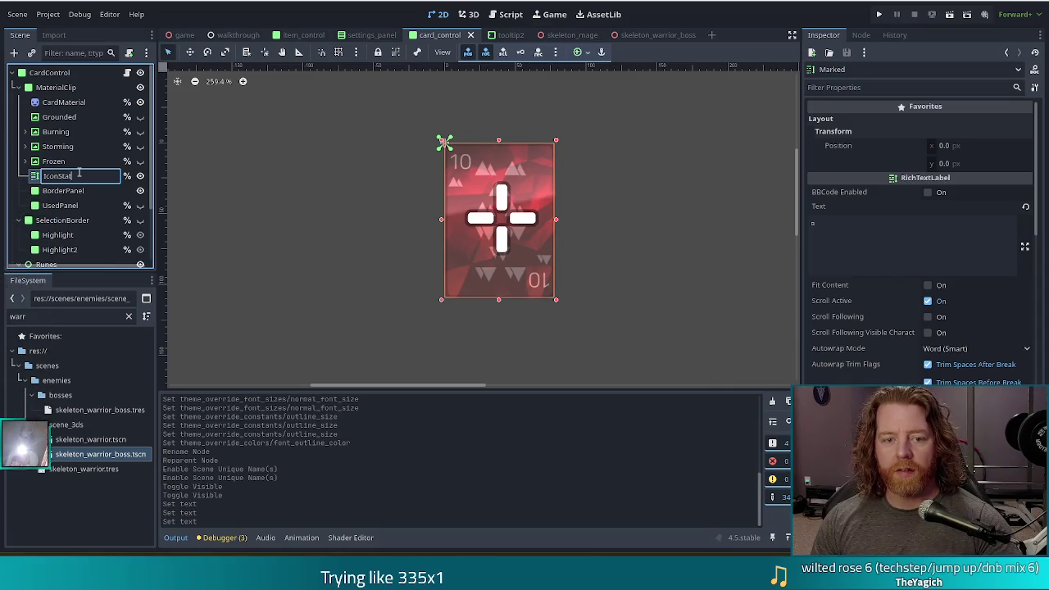
key("Return")
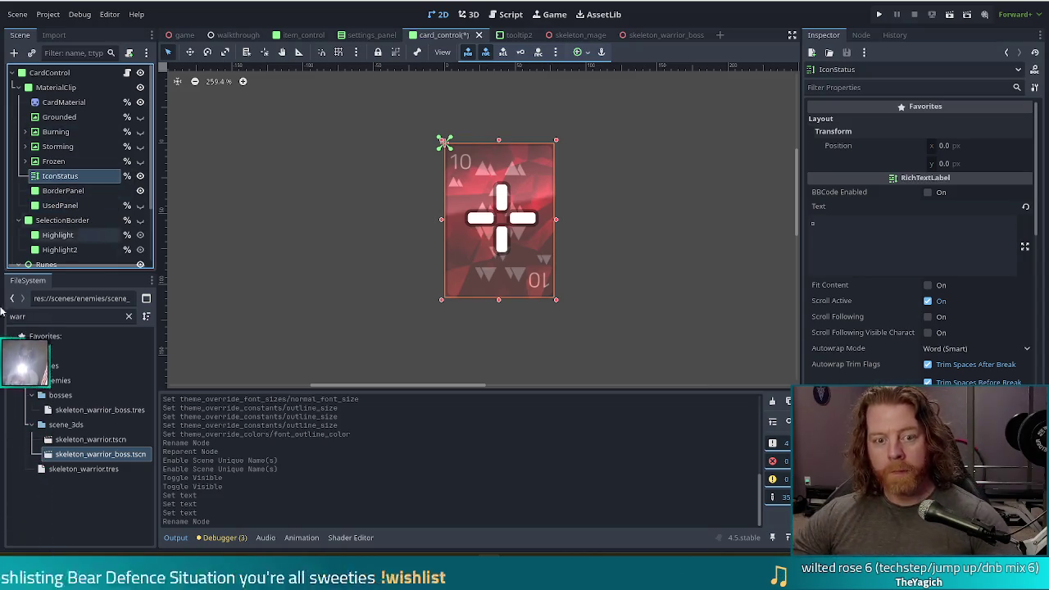
key("ctrl+s")
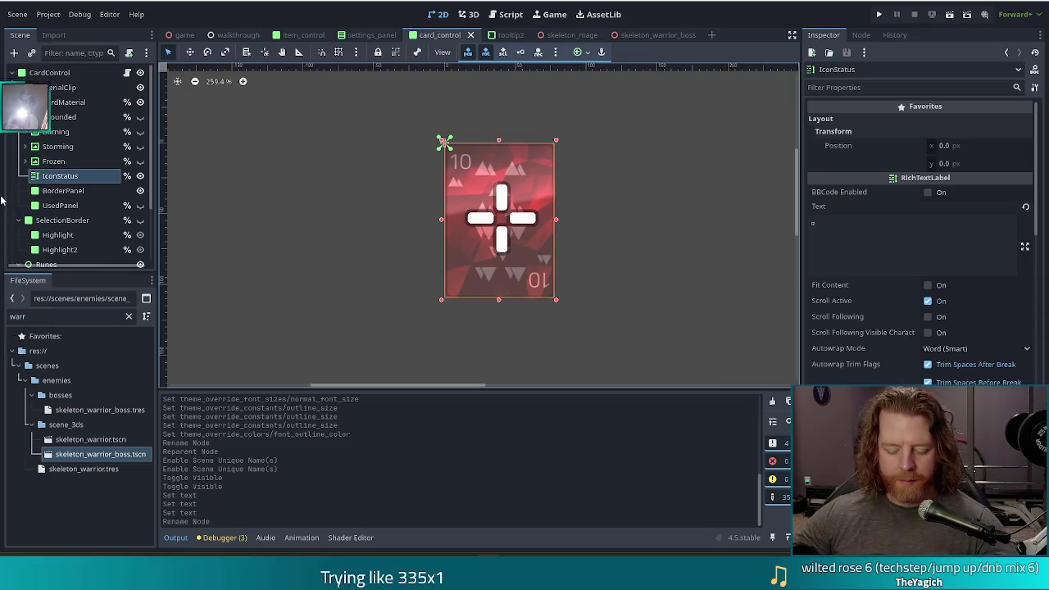
Step: Open the card_control.gd script in the script editor
left_click(128, 73)
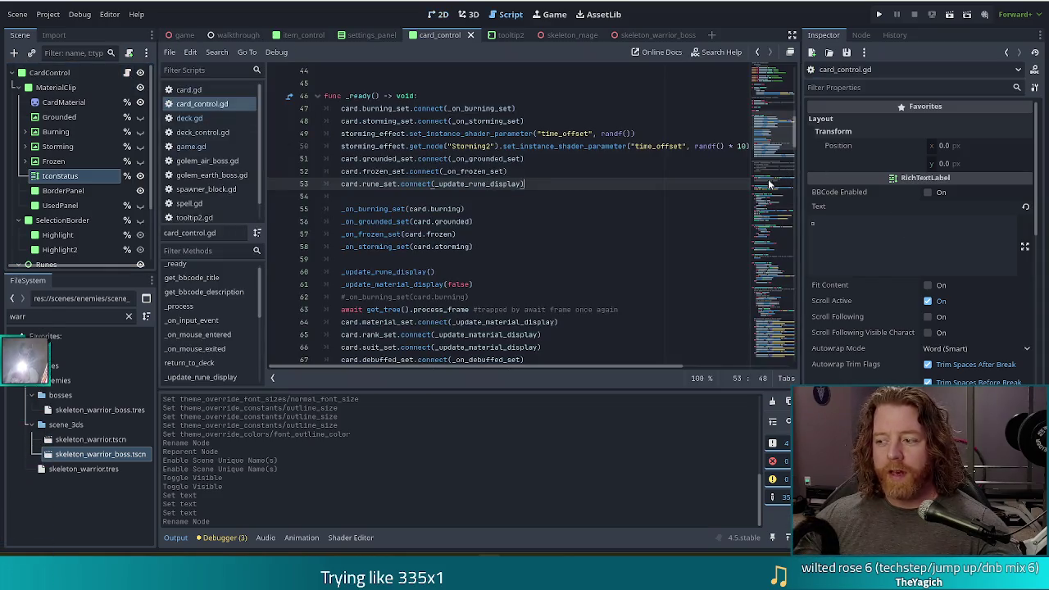
Step: Change the frozen_effect path on line 20 from $MaterialClip/ to the % unique-name reference and save
left_click_drag(767, 144, 777, 98)
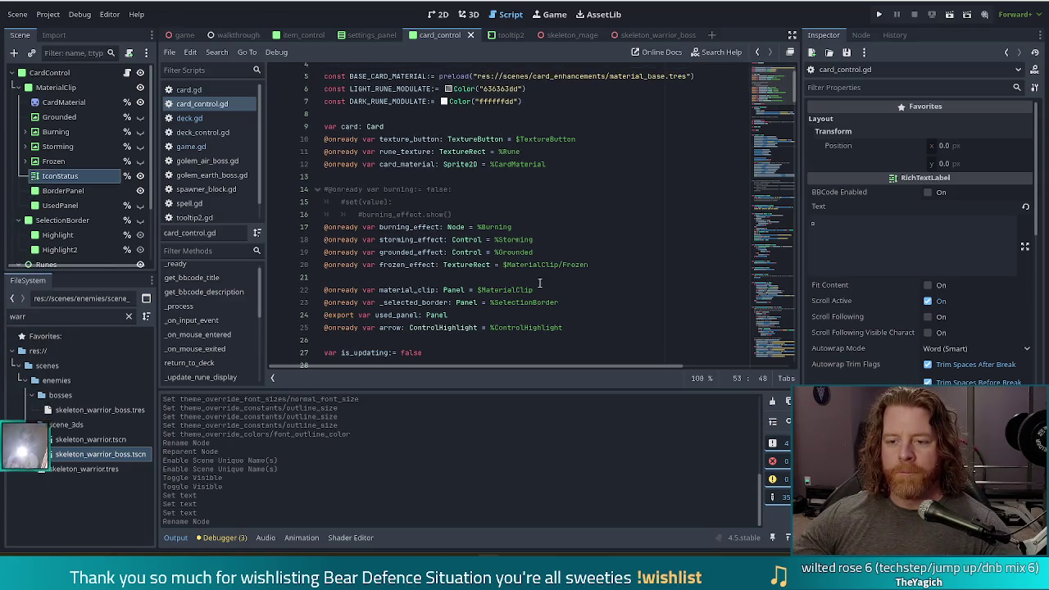
left_click(625, 261)
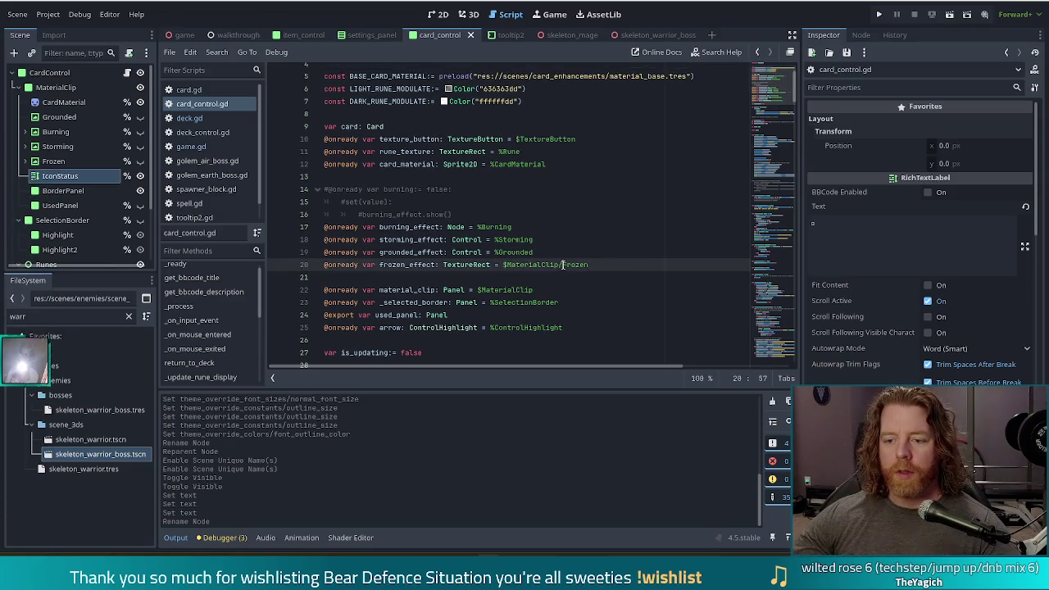
left_click_drag(564, 265, 503, 265)
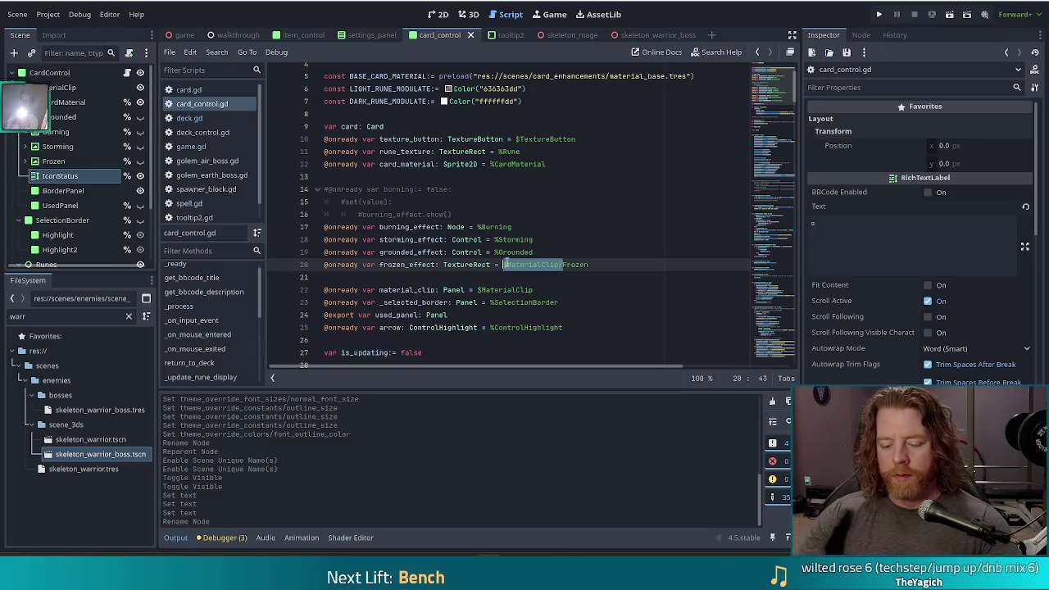
type("%")
key("ctrl+s")
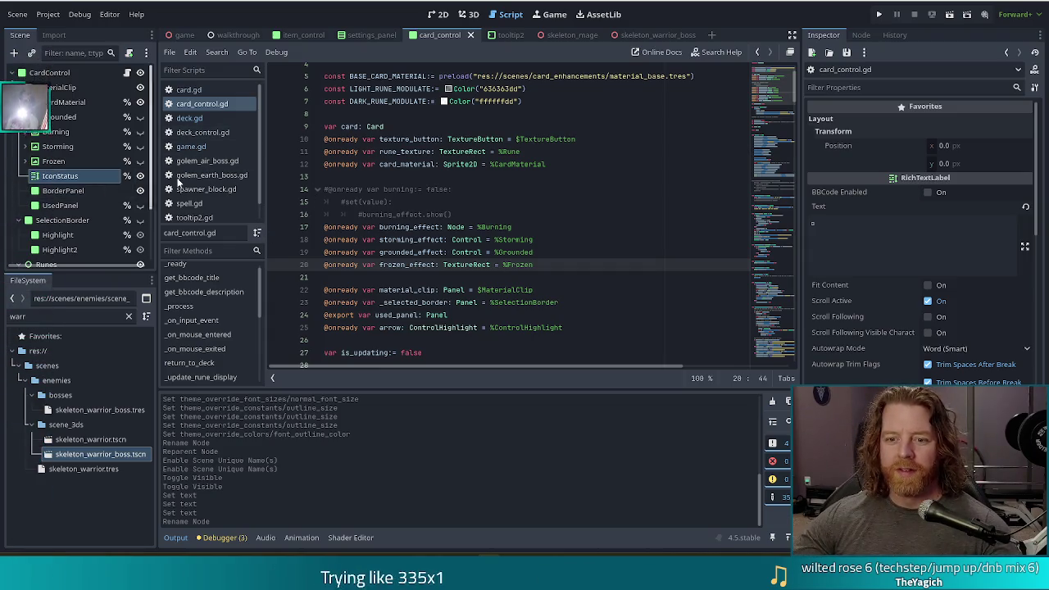
mouse_move(59, 175)
left_mouse_down()
mouse_move(156, 197)
mouse_move(352, 279)
left_mouse_up()
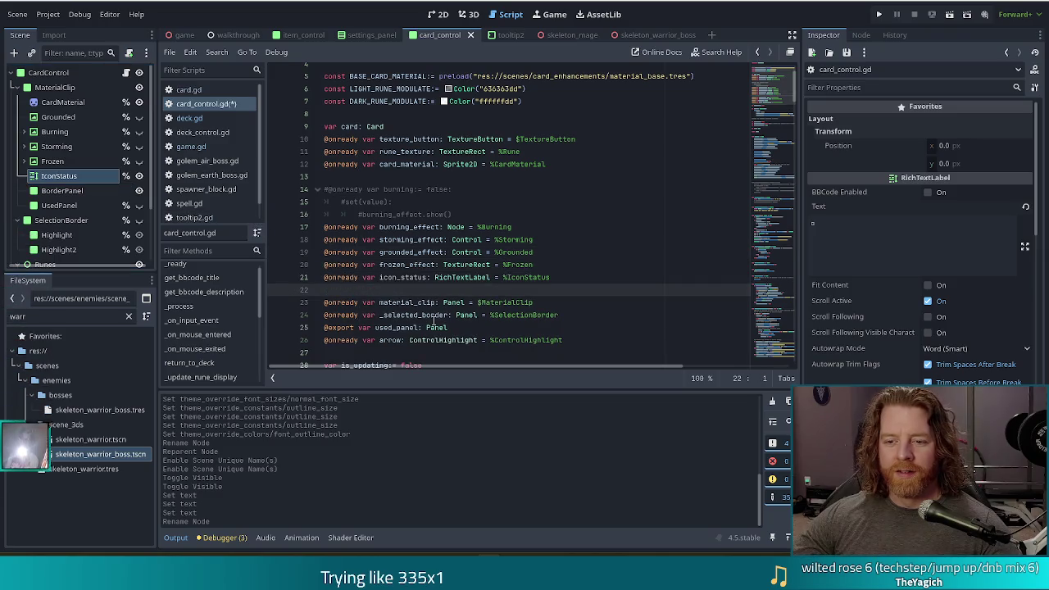
left_click(379, 278)
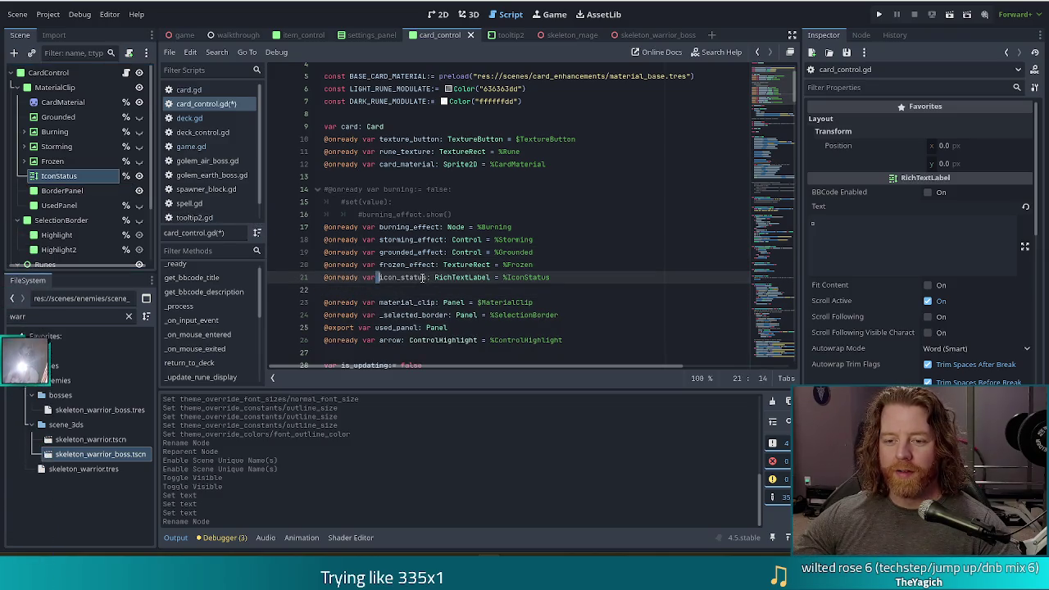
left_click(425, 278)
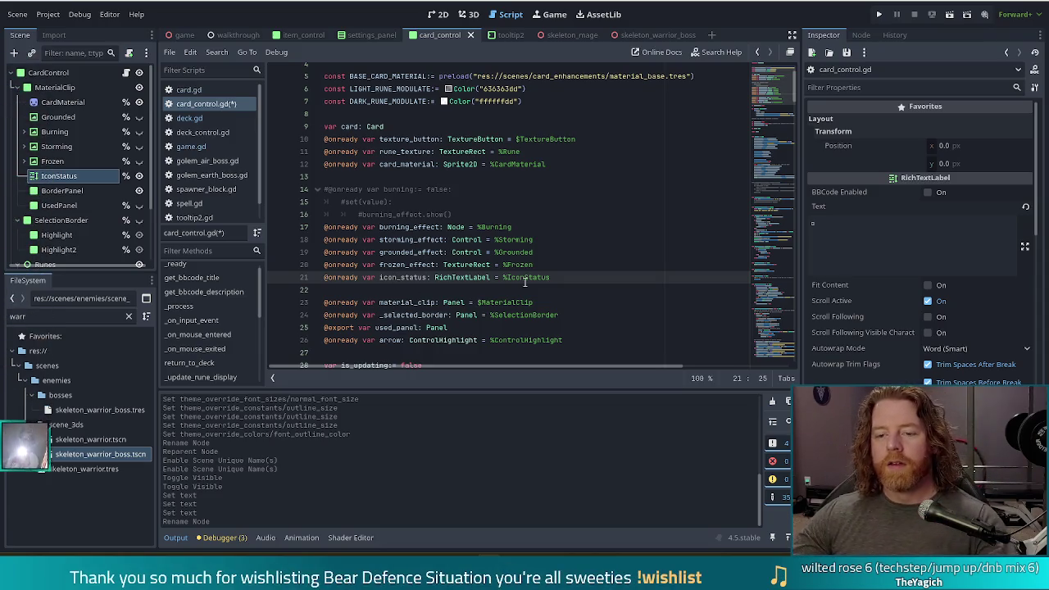
key("BackSpace")
key("BackSpace")
key("BackSpace")
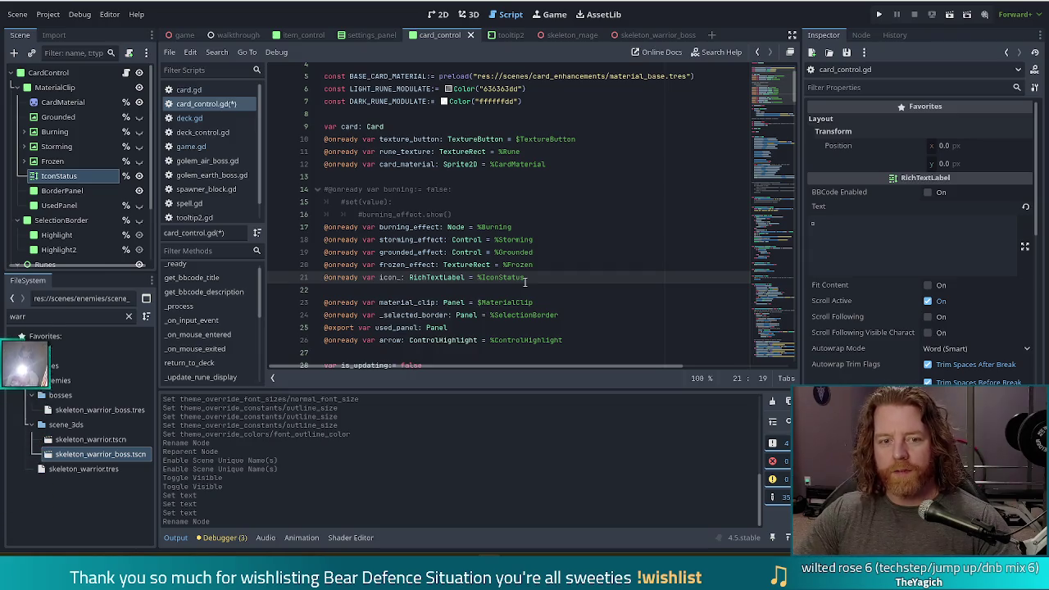
Step: Finish naming the variable icon_effect, then rename the IconStatus node to Icon and save
type("effect")
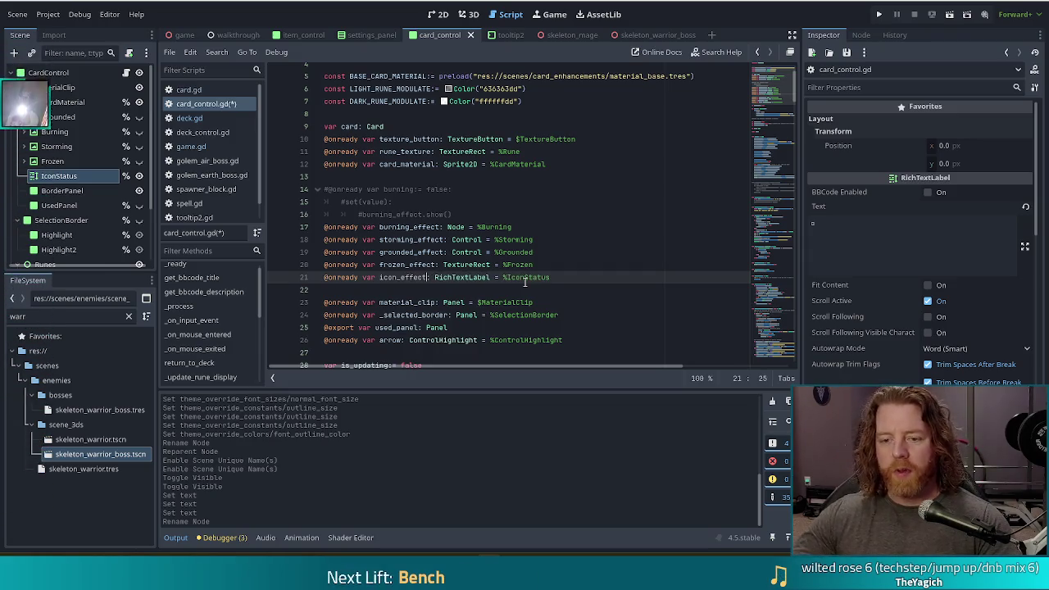
double_click(82, 175)
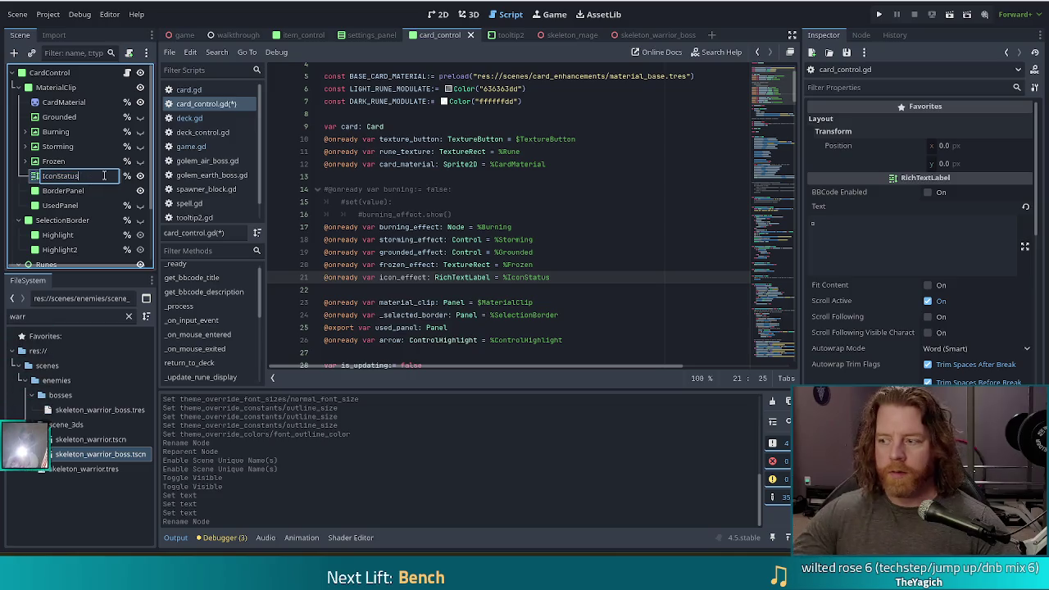
key("BackSpace")
key("BackSpace")
key("BackSpace")
key("BackSpace")
key("Return")
key("ctrl+s")
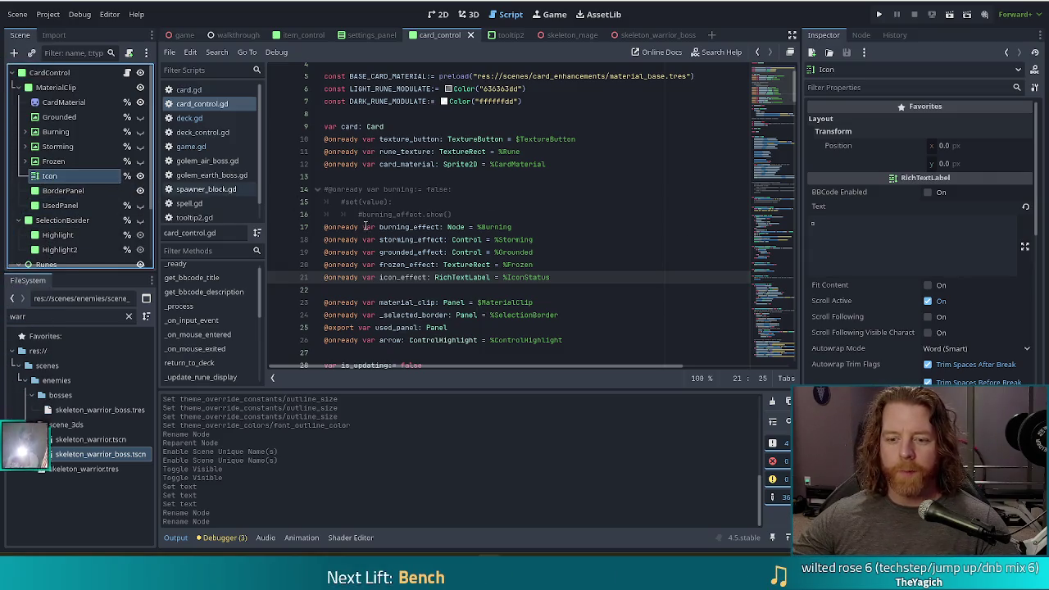
Step: Change icon_effect's reference on line 21 from %IconStatus to %Icon and save the script
scroll(417, 214, "down", 1)
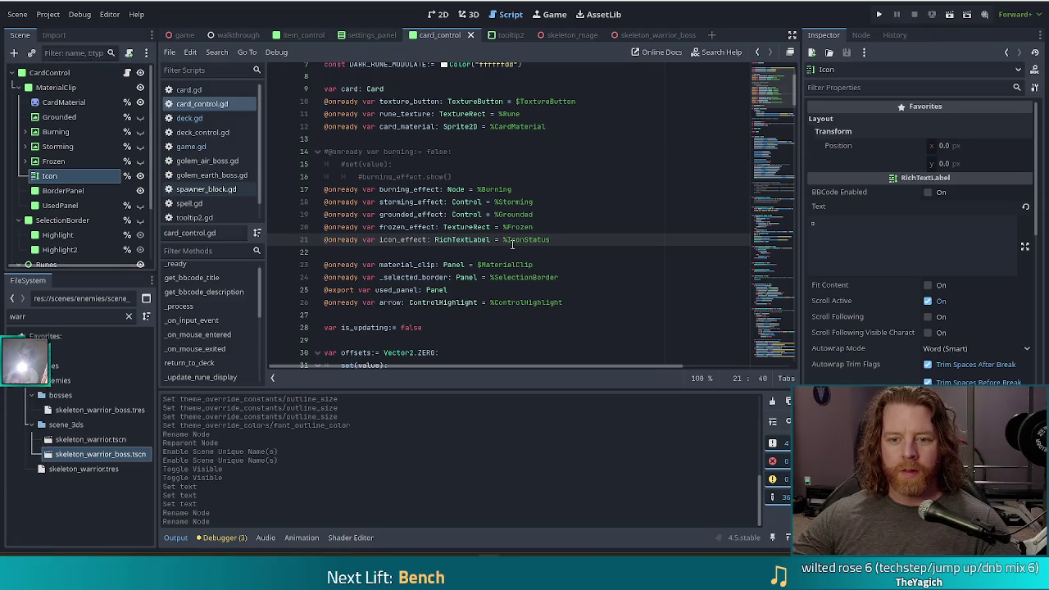
left_click(558, 238)
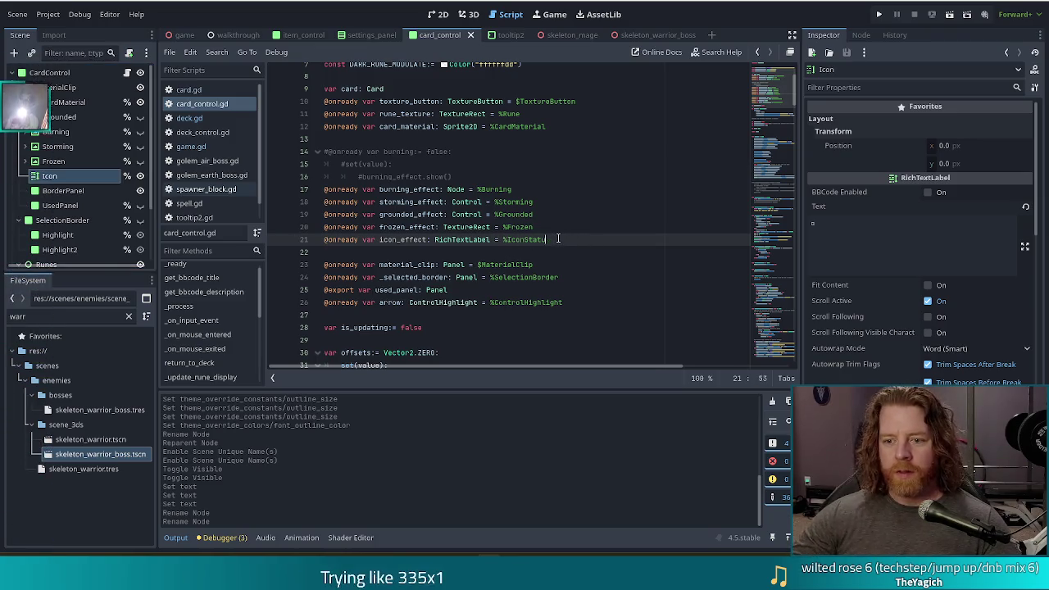
key("BackSpace")
key("BackSpace")
key("BackSpace")
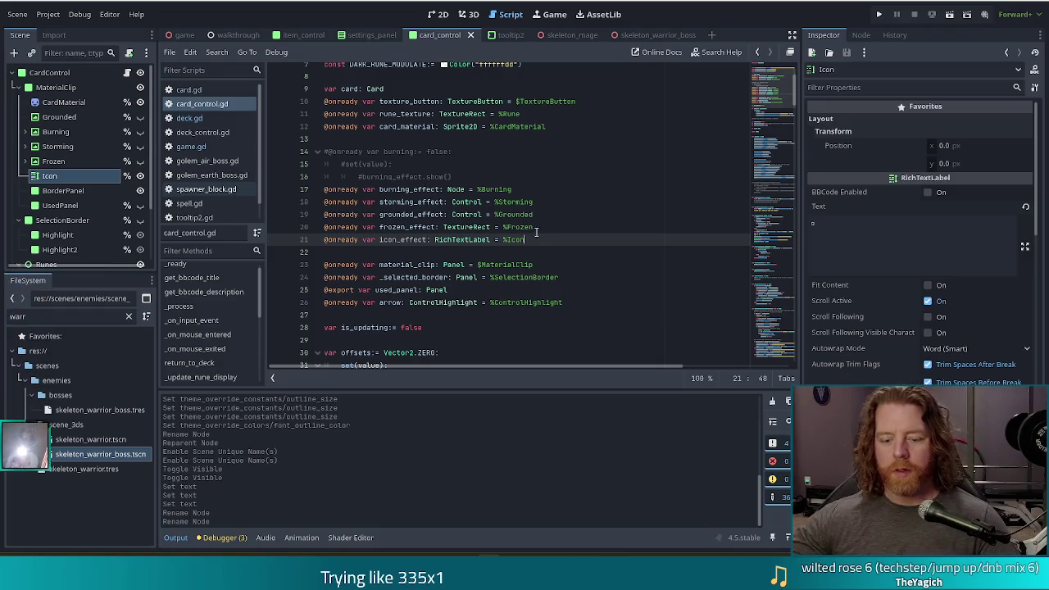
key("ctrl+s")
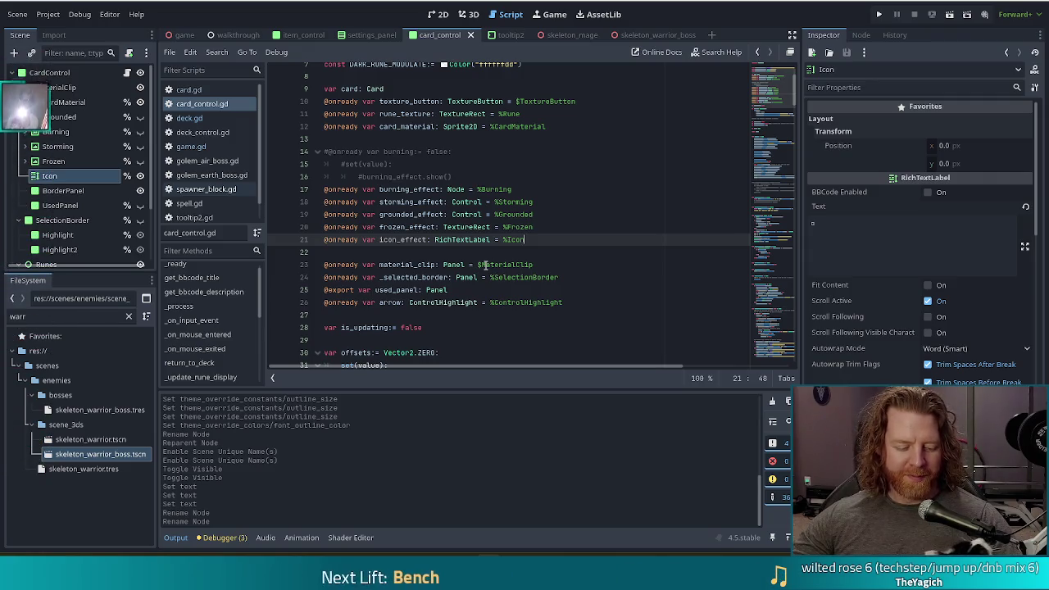
mouse_move(481, 277)
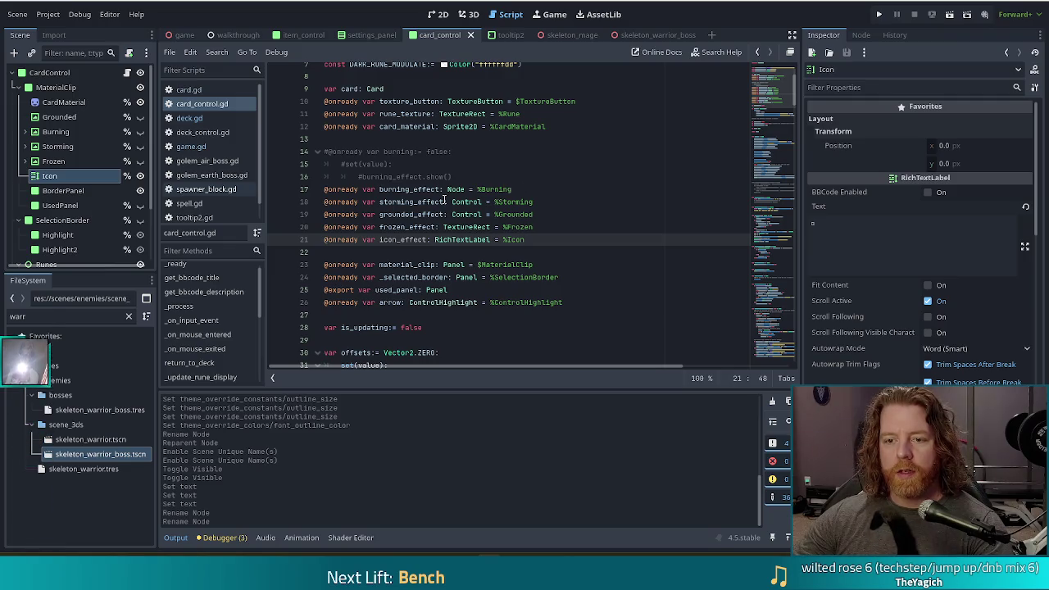
scroll(473, 192, "up", 2)
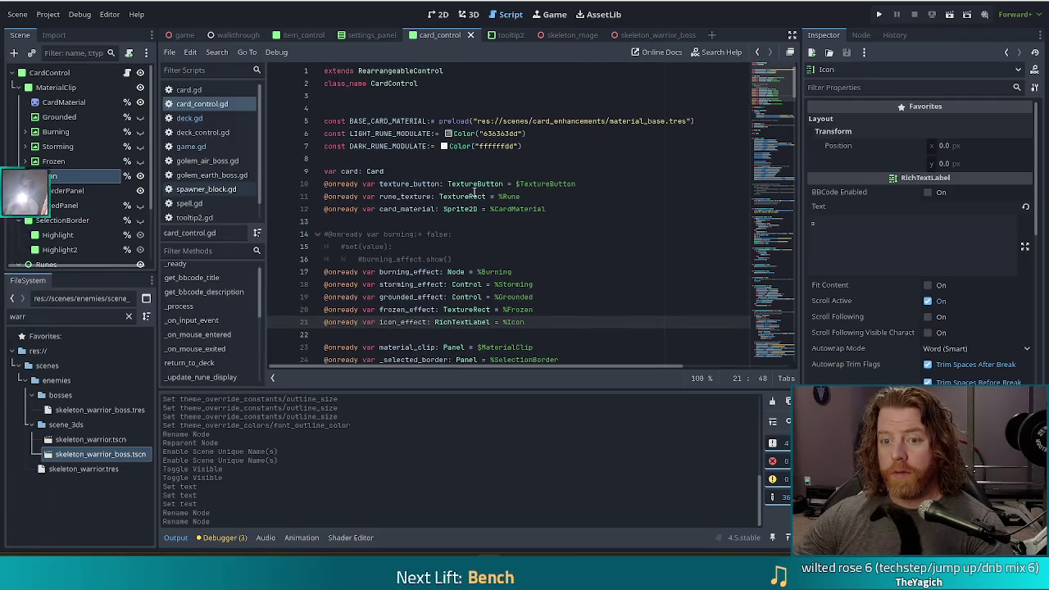
Step: Add 'const ICON_MARKED:= ""' on line 9 holding the glyph copied from the Icon label's text
left_click(529, 146)
key("Return")
key("Return")
type("const")
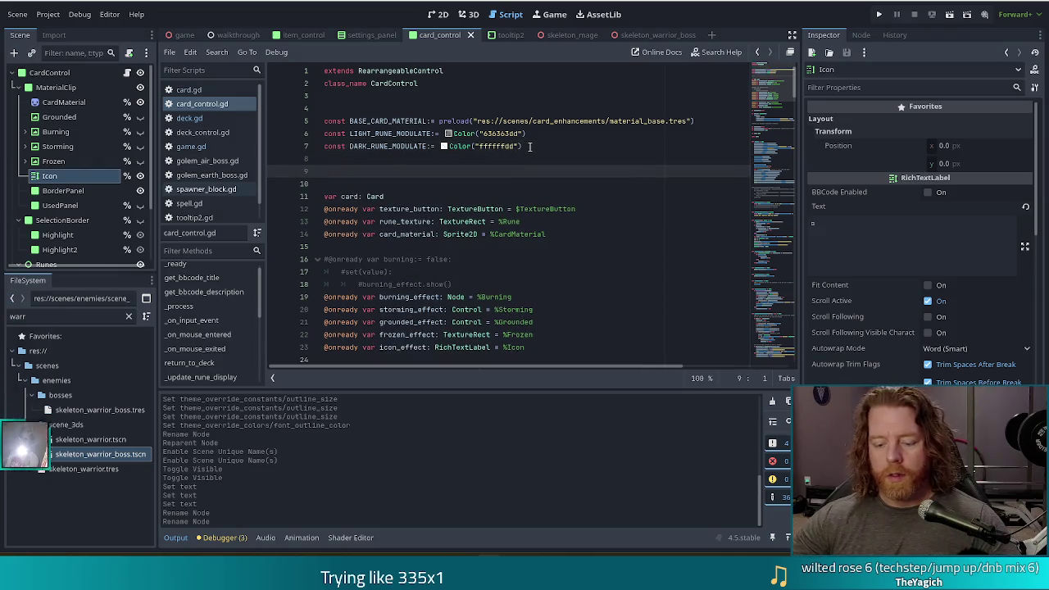
type(" ICON")
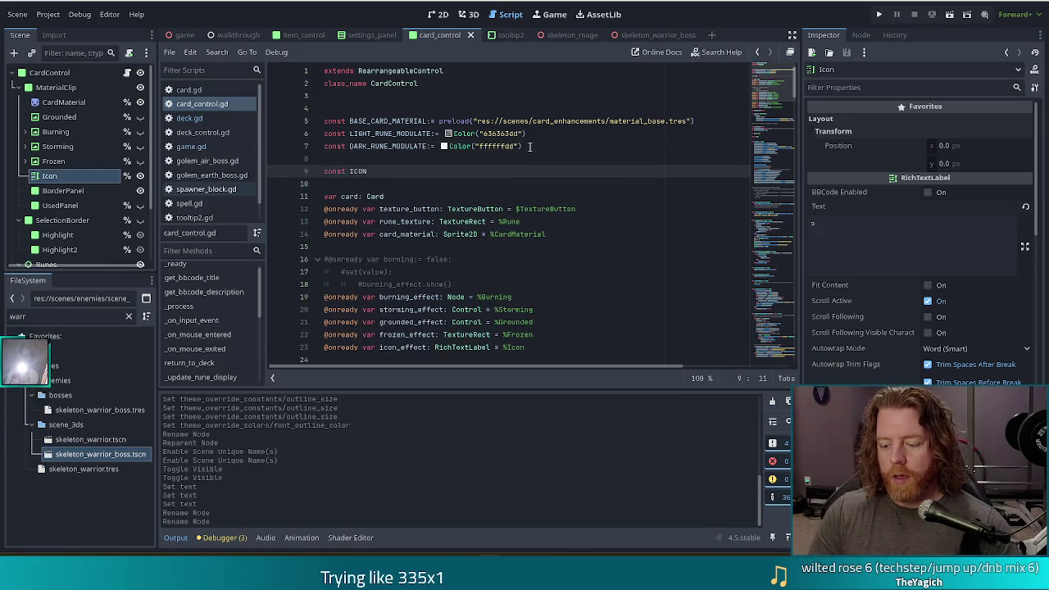
type("_MAR")
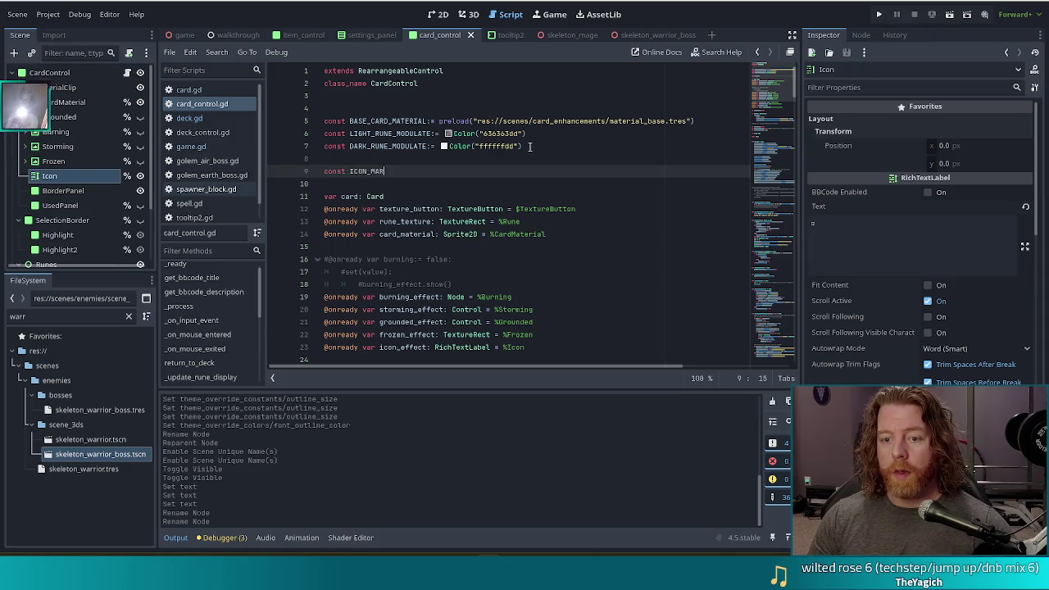
type("KED:= \"")
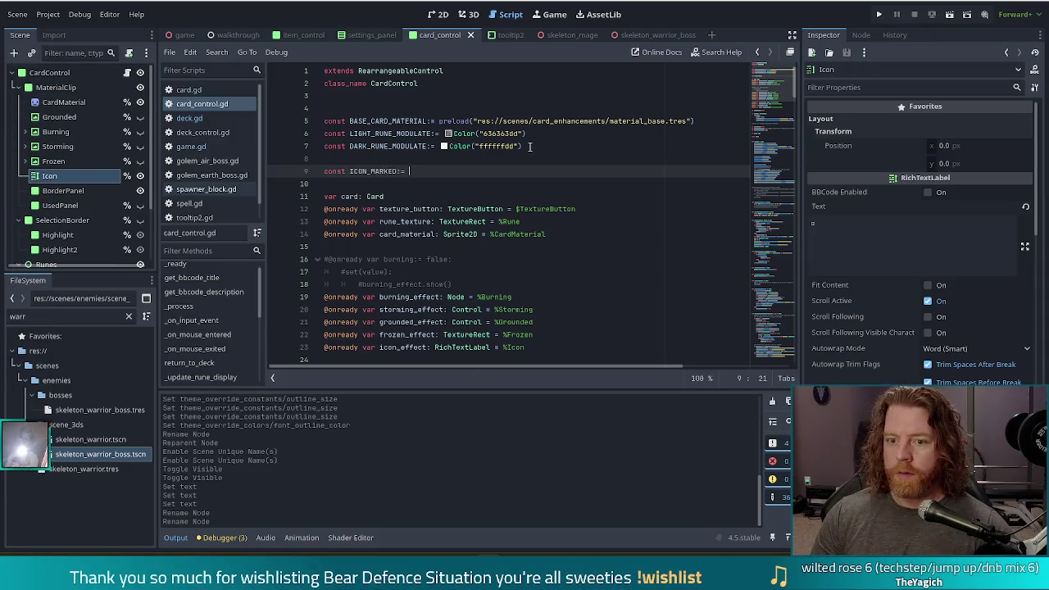
left_click(833, 237)
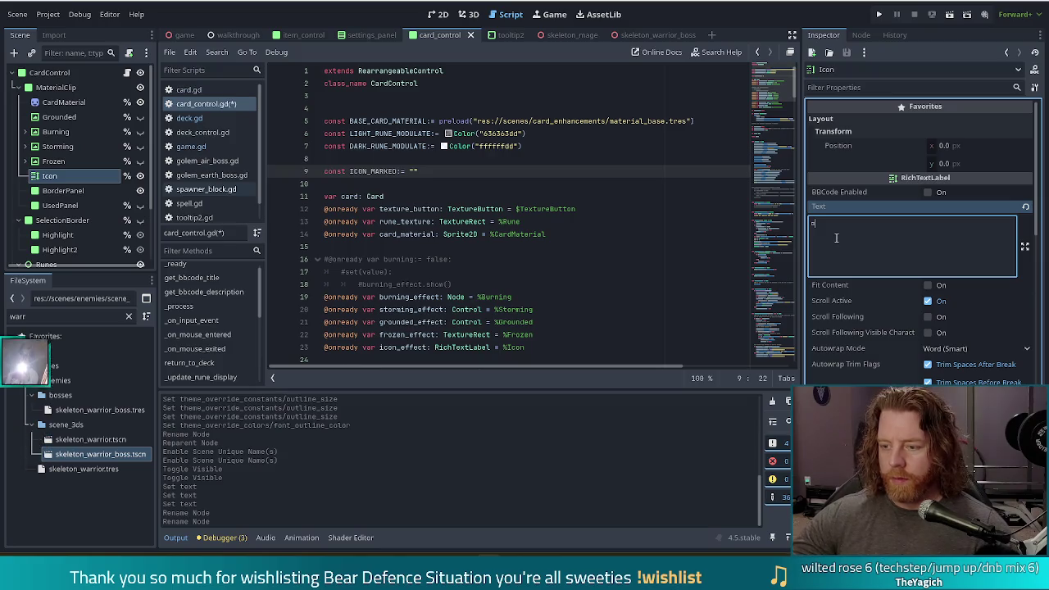
key("ctrl+c")
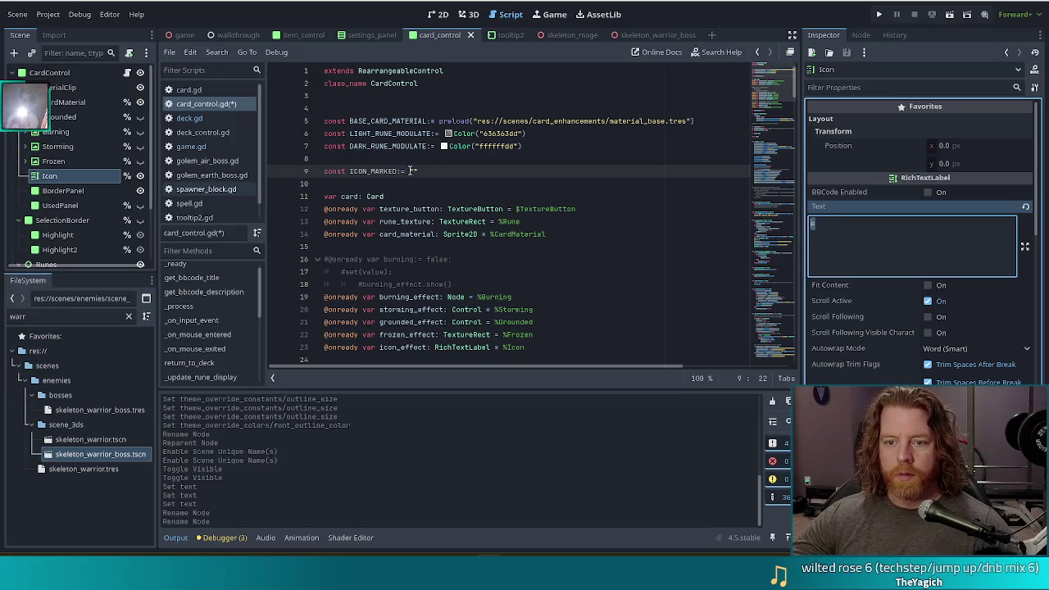
left_click(415, 171)
key("ctrl+v")
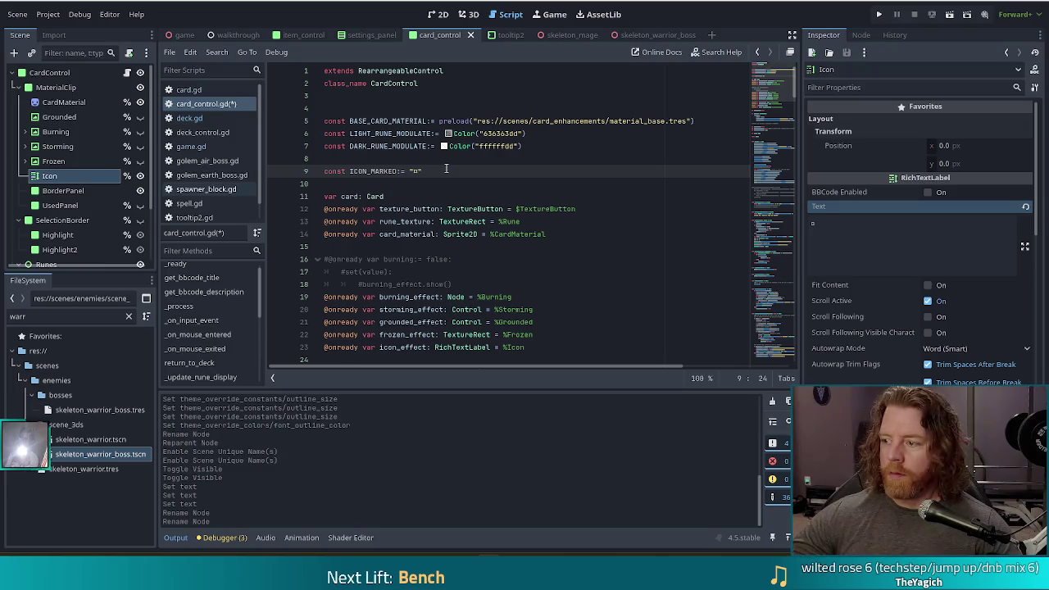
key("shift+Up")
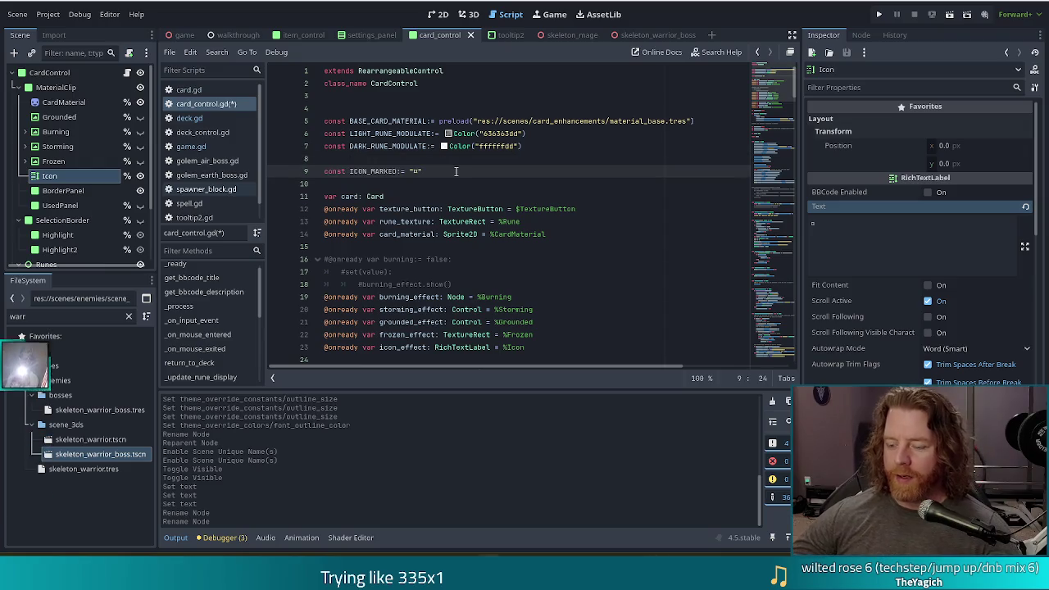
Step: Duplicate the ICON_MARKED line twice and rename the first copy ICON_LOCKED
key("End")
key("ctrl+v")
key("ctrl+v")
key("Up")
key("Left")
key("Left")
key("Left")
key("BackSpace")
key("BackSpace")
key("BackSpace")
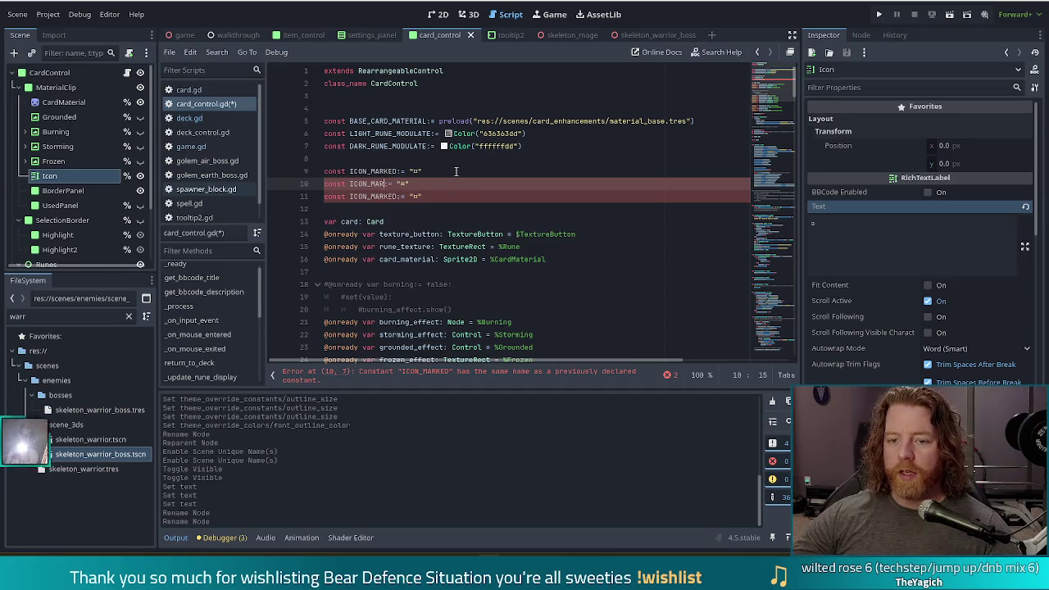
type("LOCKED")
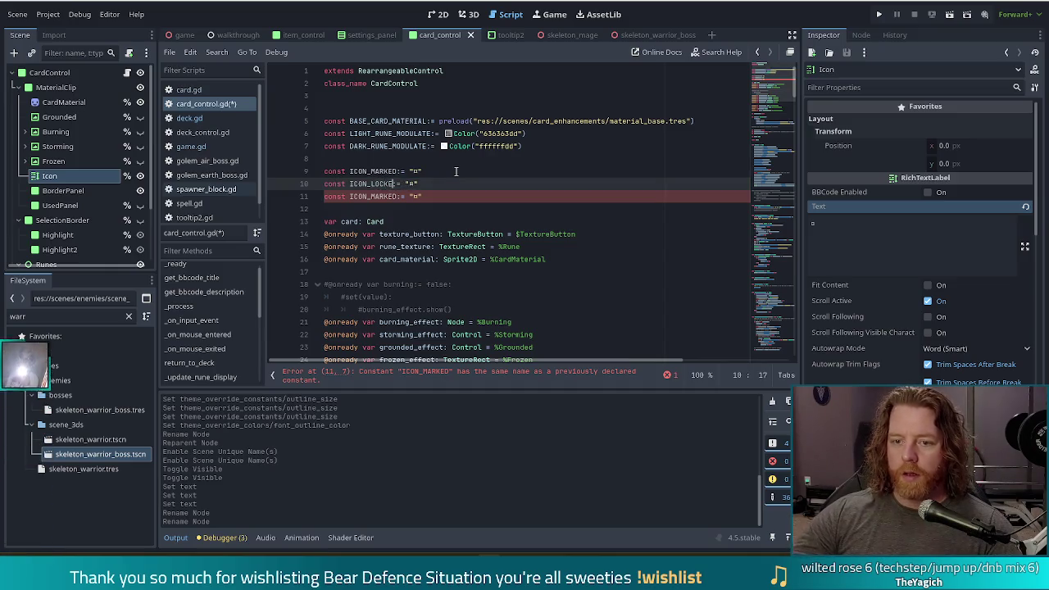
Step: Rename the second copy ICON_SPENSIVE and set its glyph to M
key("Down")
key("BackSpace")
key("BackSpace")
key("BackSpace")
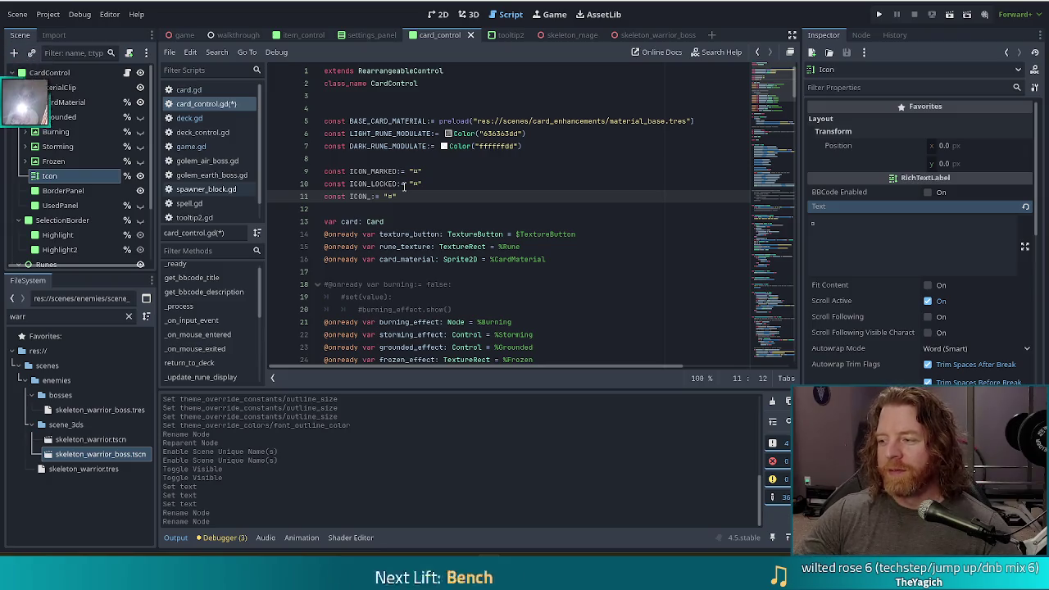
type("SPENSIVE")
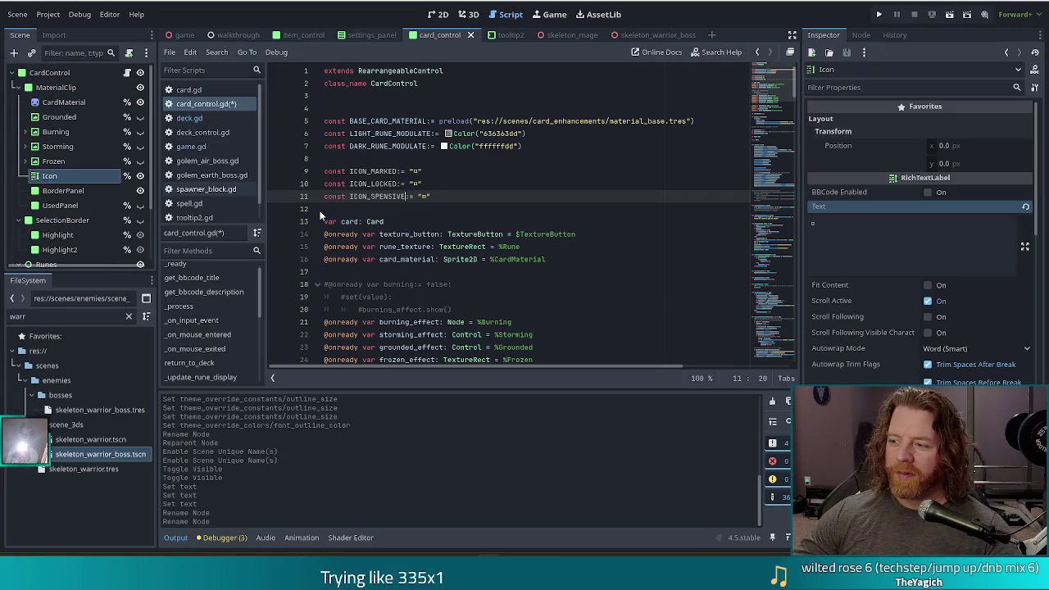
left_click(448, 197)
key("Left")
key("Left")
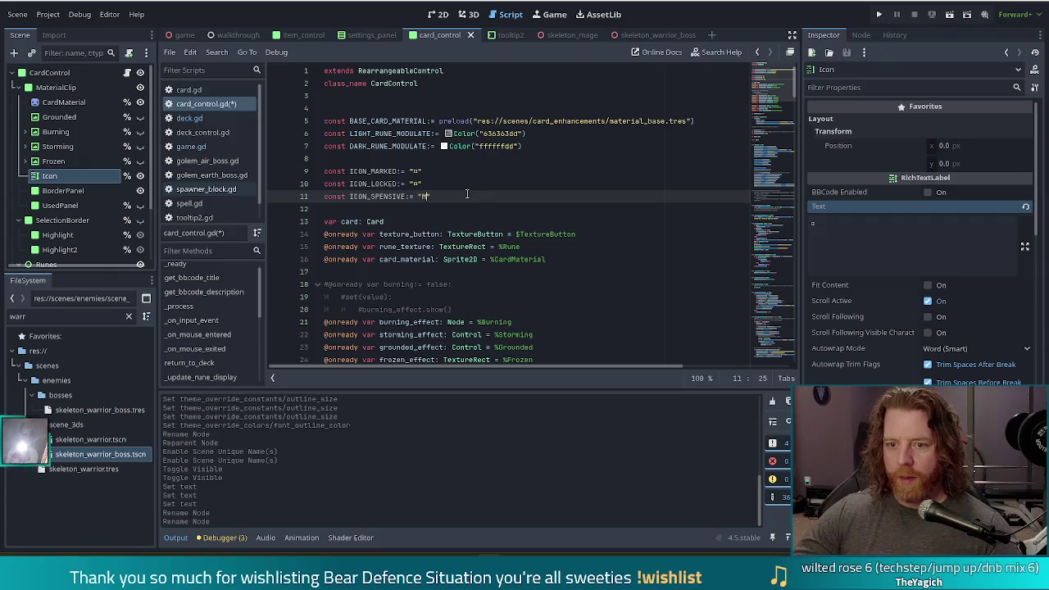
key("ctrl+z")
key("ctrl+z")
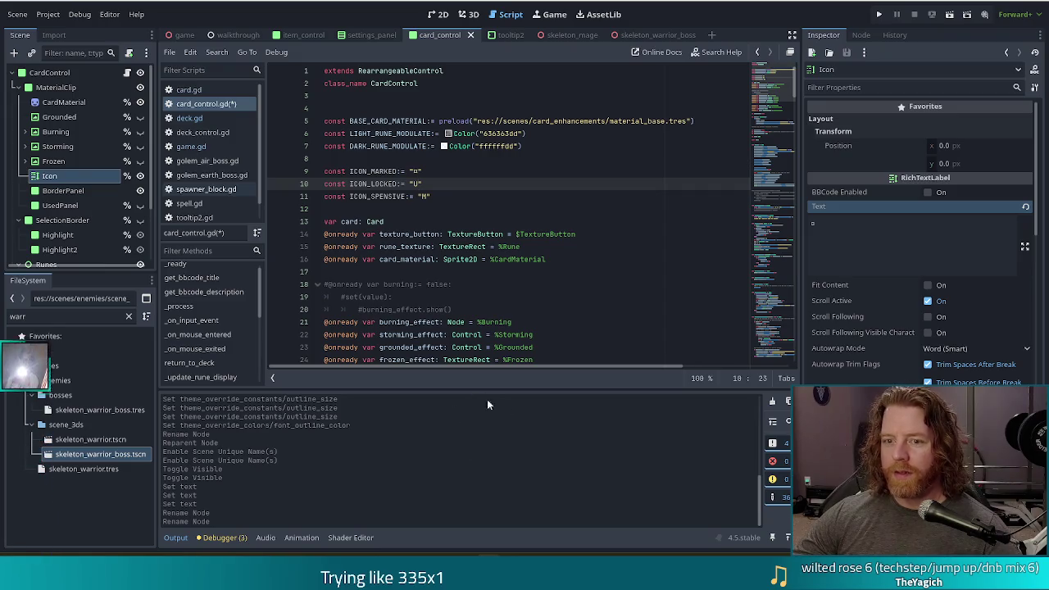
key("alt+Tab")
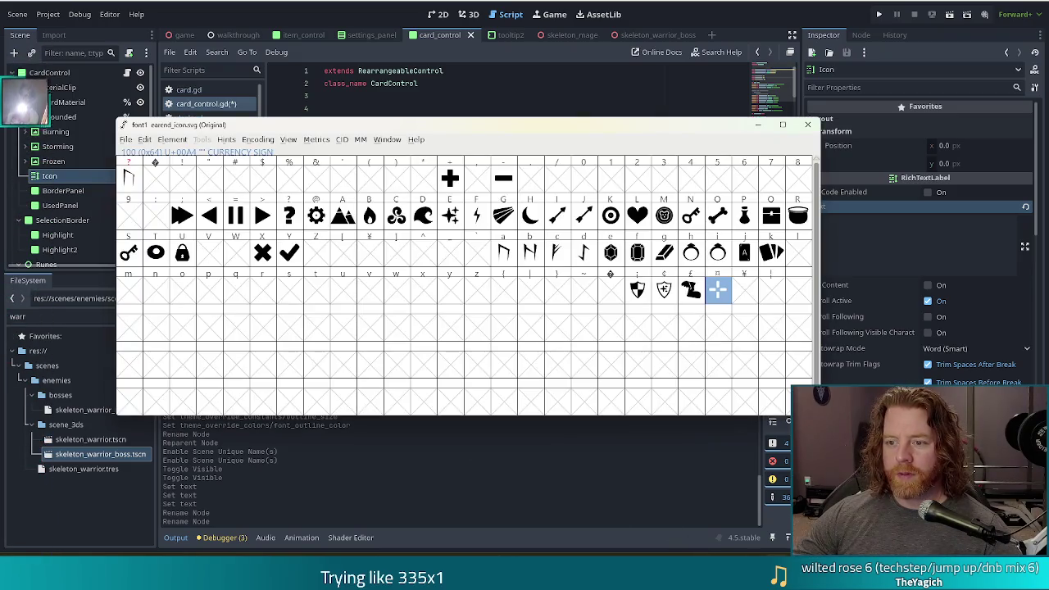
key("alt+Tab")
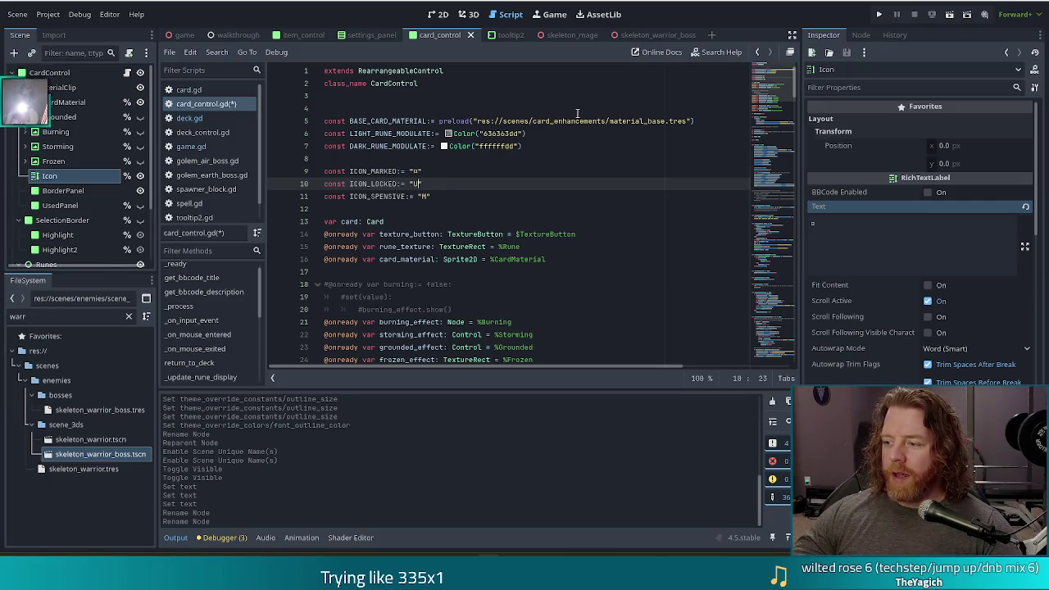
mouse_move(571, 120)
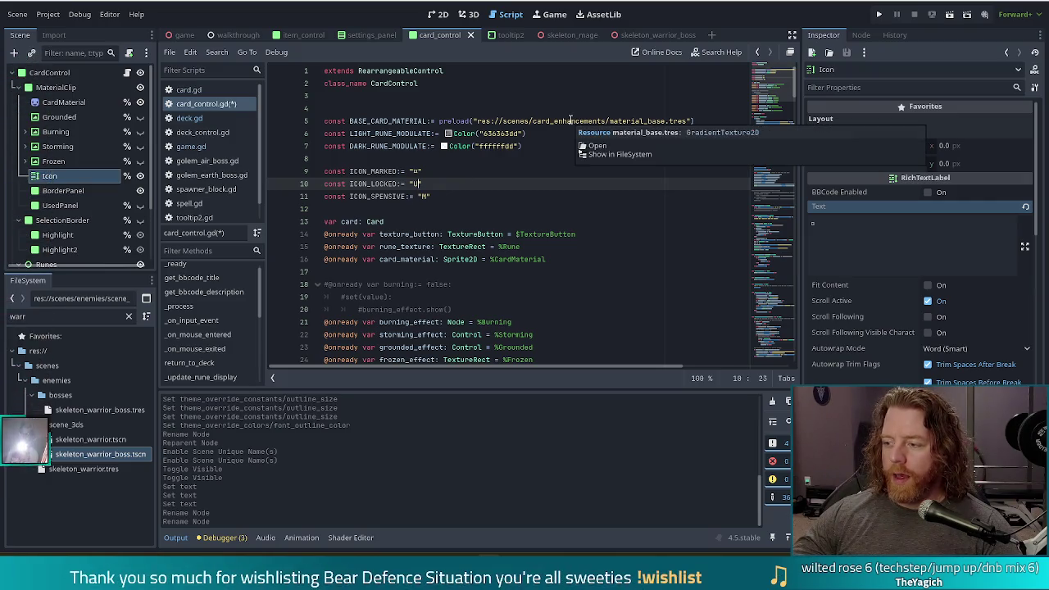
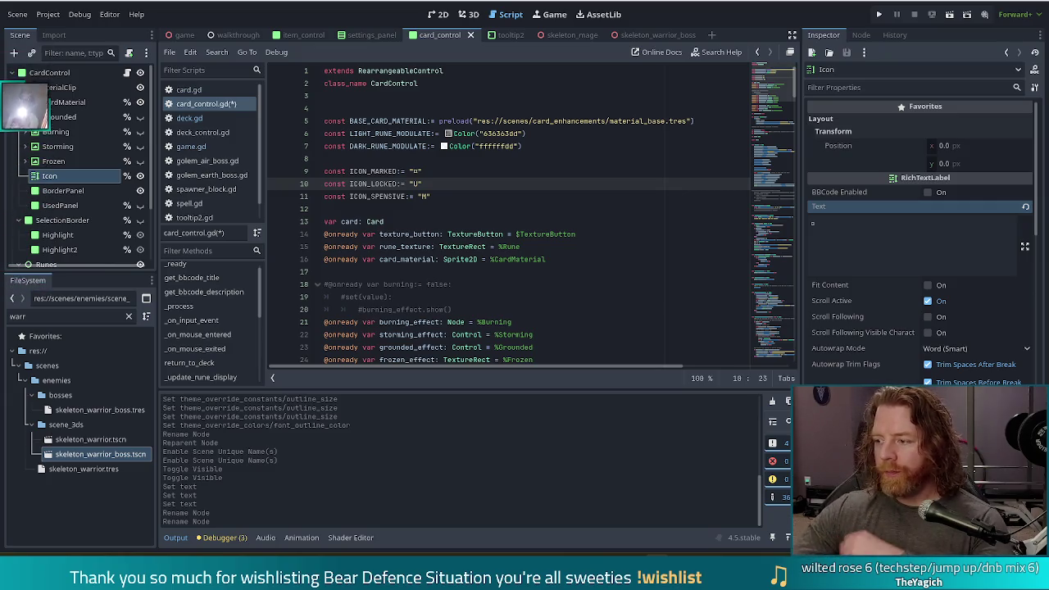
Step: Save card_control.gd with its ICON_MARKED, ICON_LOCKED and ICON_SPENSIVE constants
left_click(487, 201)
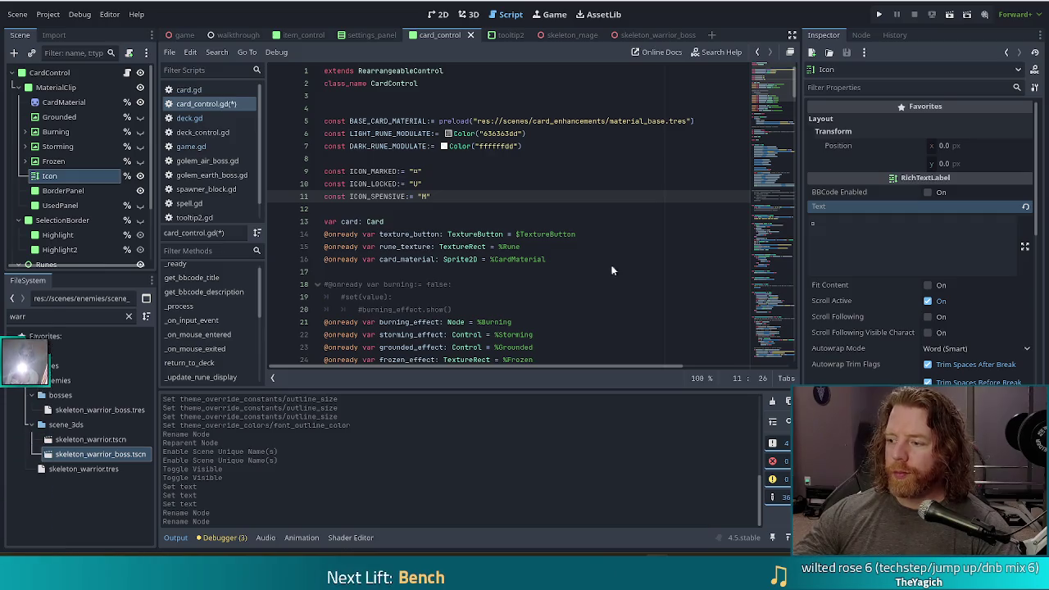
left_click(401, 184)
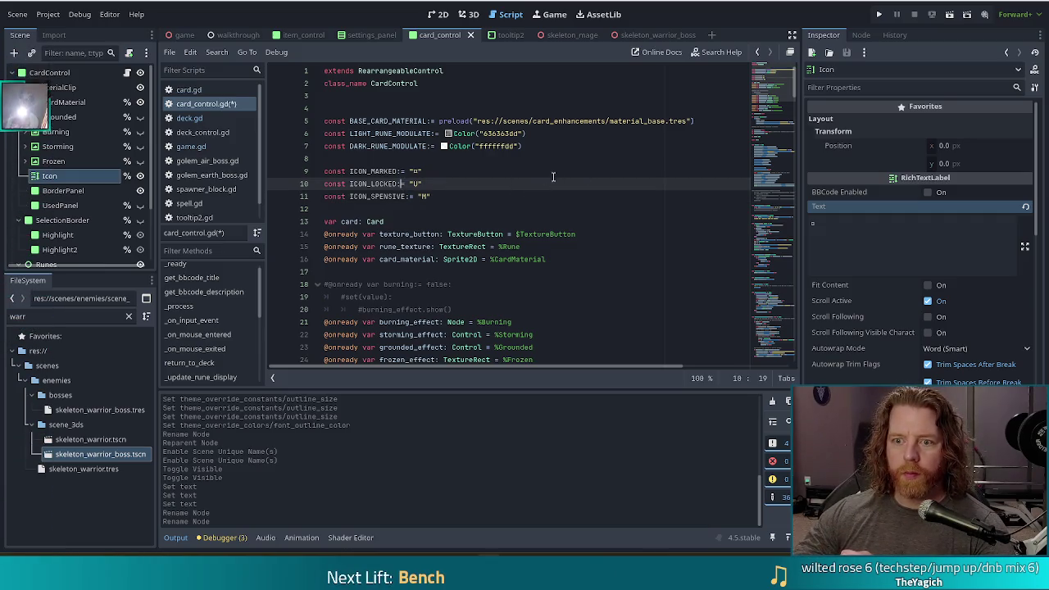
key("End")
key("ctrl+s")
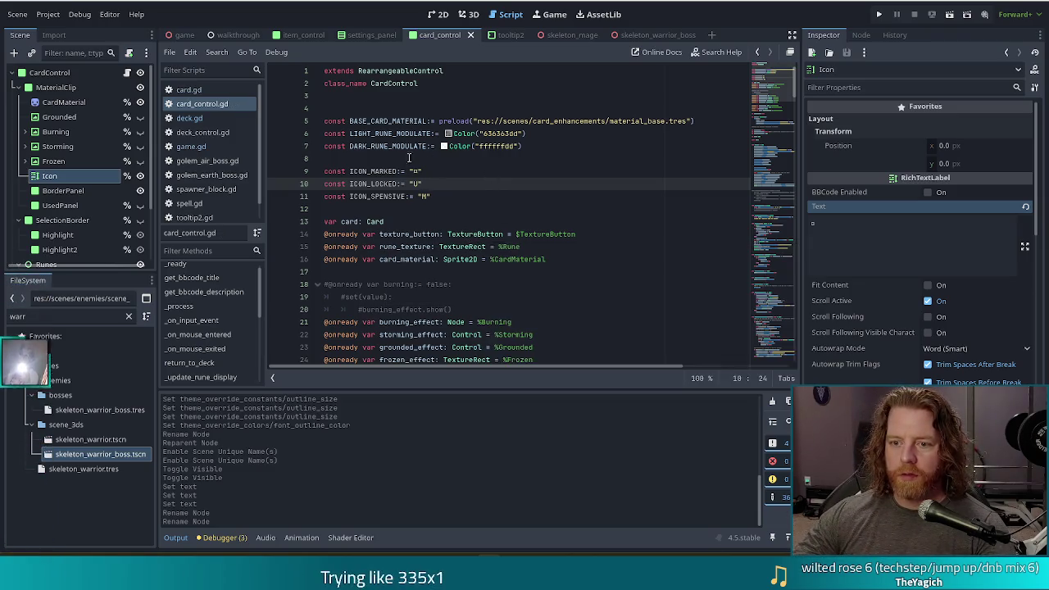
mouse_move(460, 144)
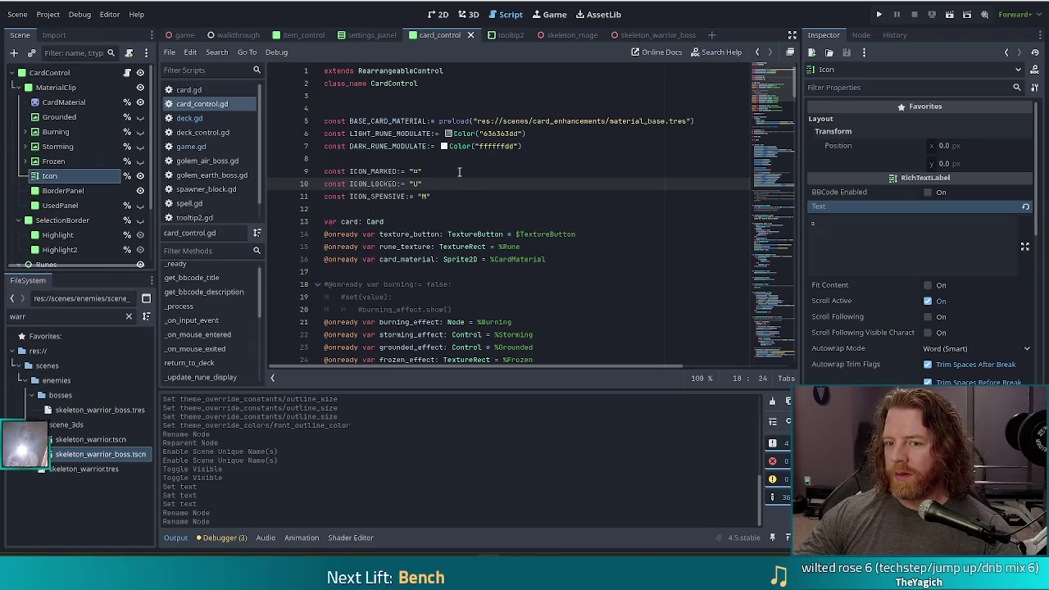
left_click(440, 195)
key("Up")
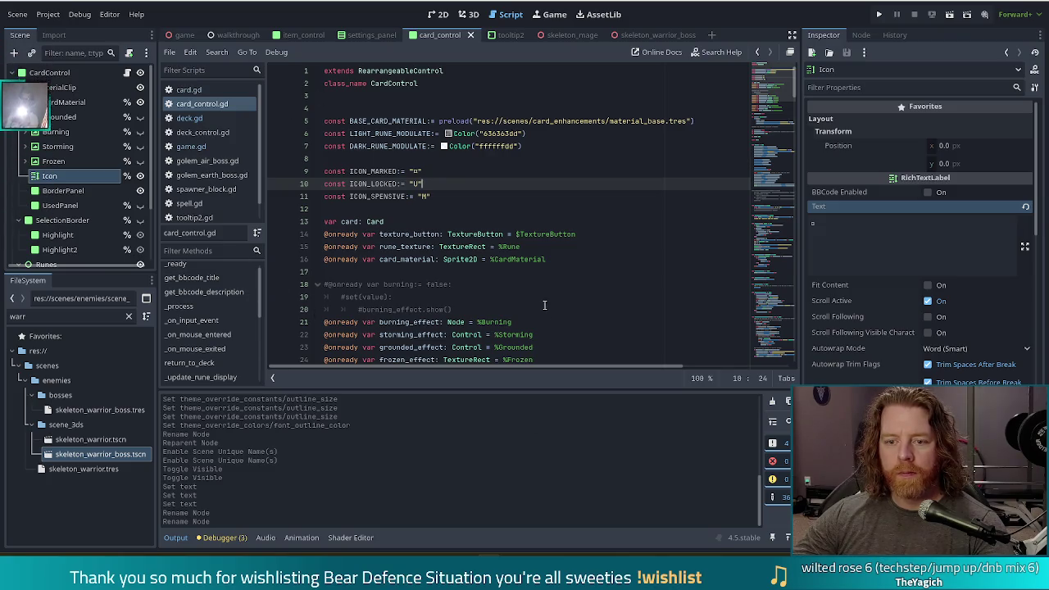
left_click(576, 235)
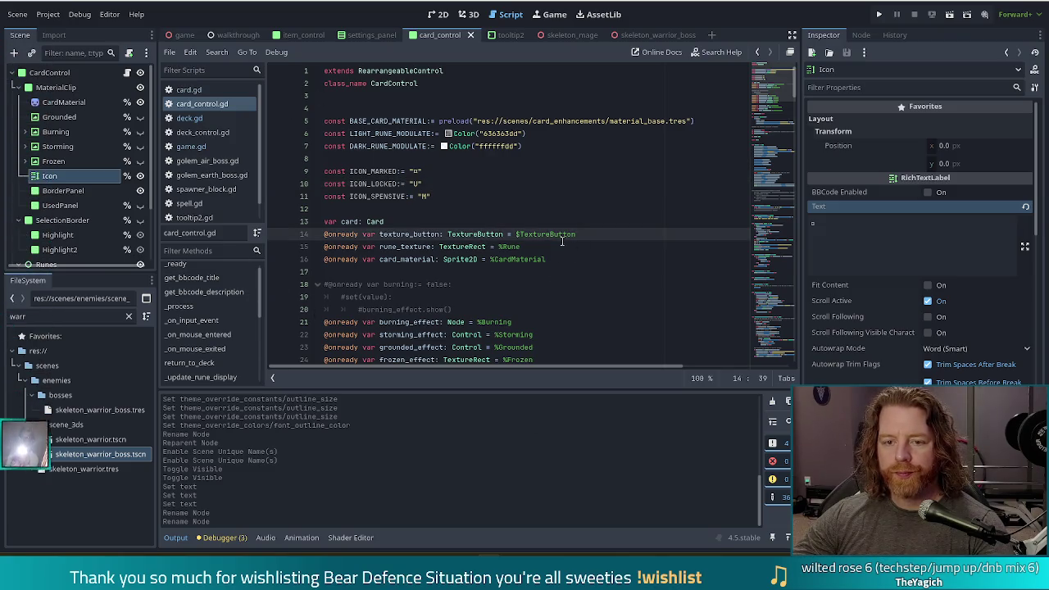
Step: Switch to card.gd and scroll up to the exported status properties
left_click(189, 90)
left_click(495, 171)
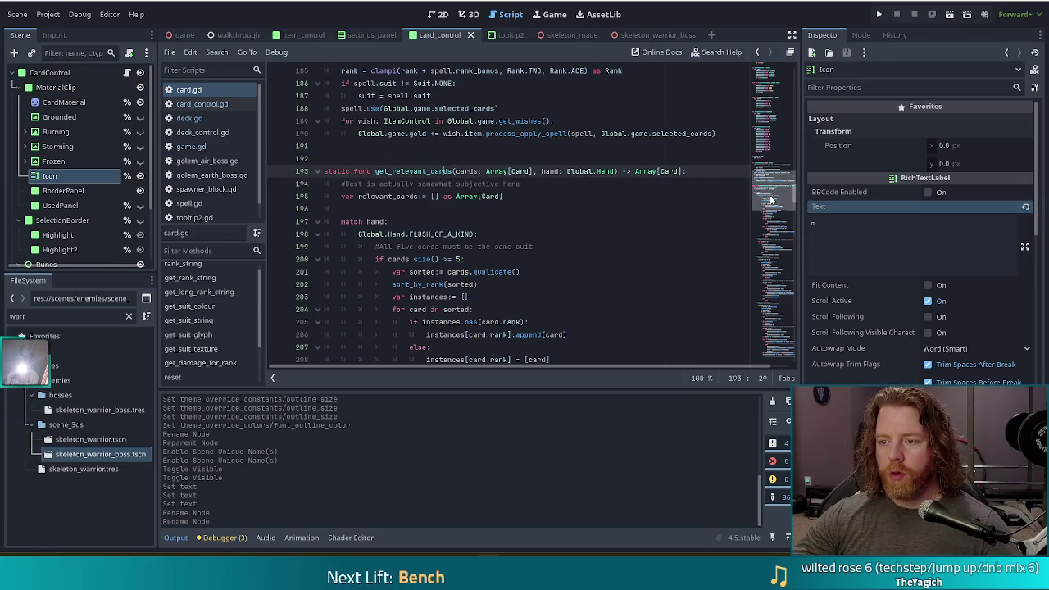
scroll(771, 180, "up", 15)
left_click(510, 156)
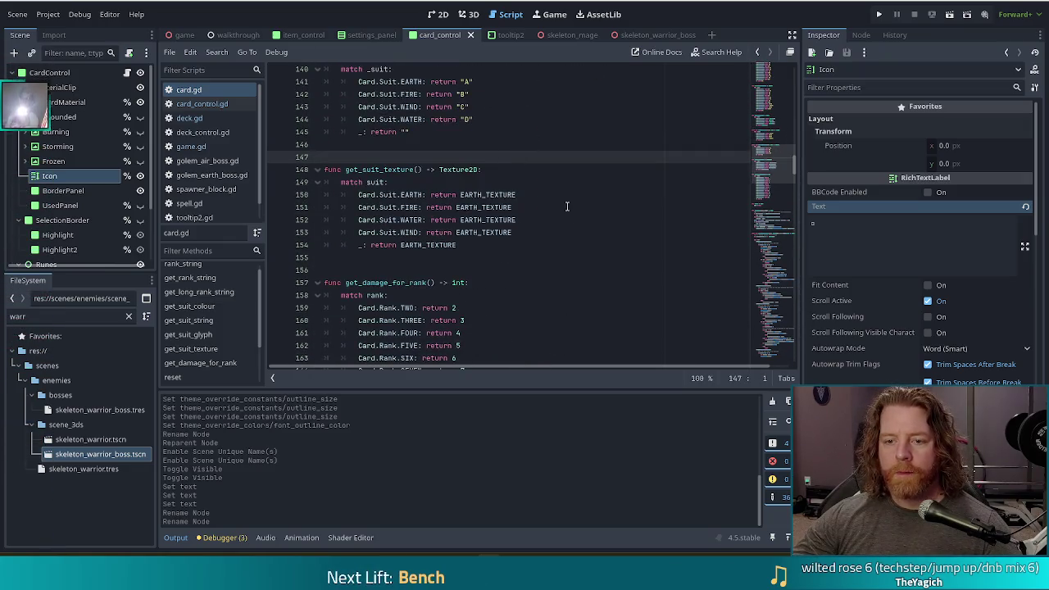
scroll(542, 161, "up", 7)
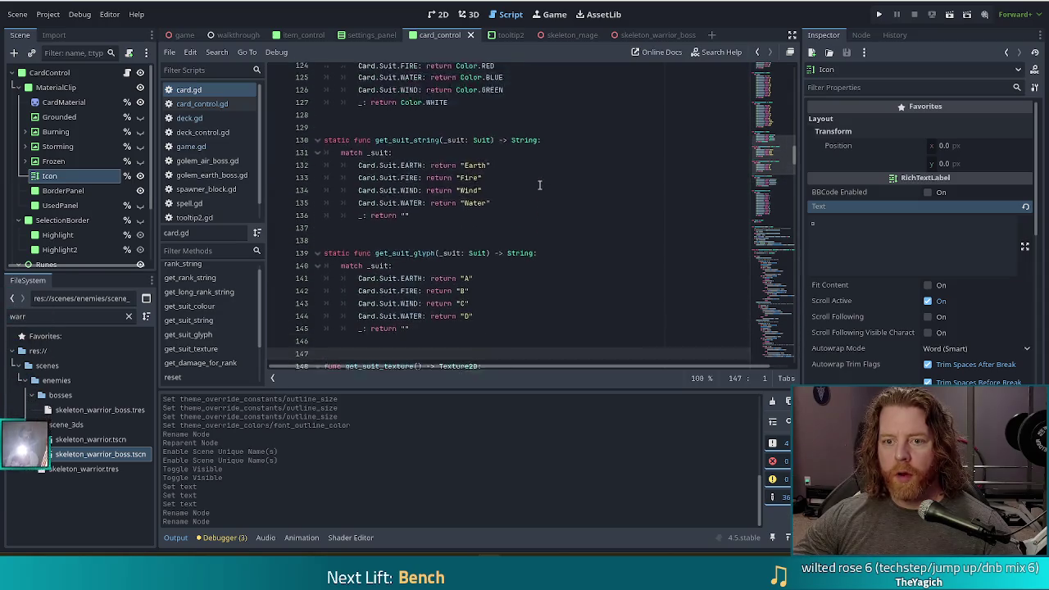
scroll(541, 189, "up", 10)
scroll(769, 106, "up", 12)
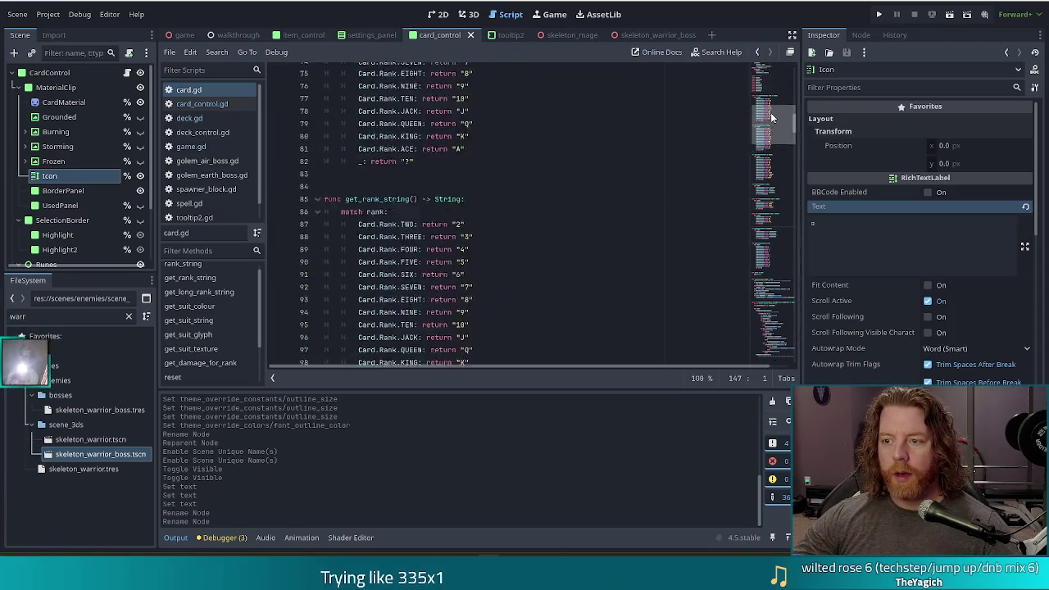
scroll(770, 106, "up", 6)
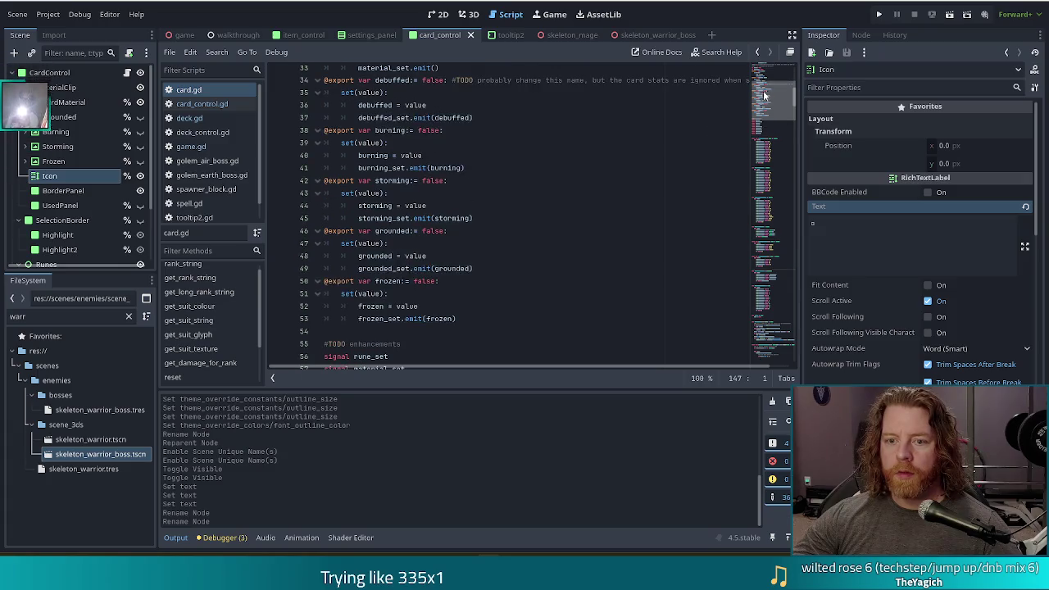
left_click(391, 256)
left_click(515, 319)
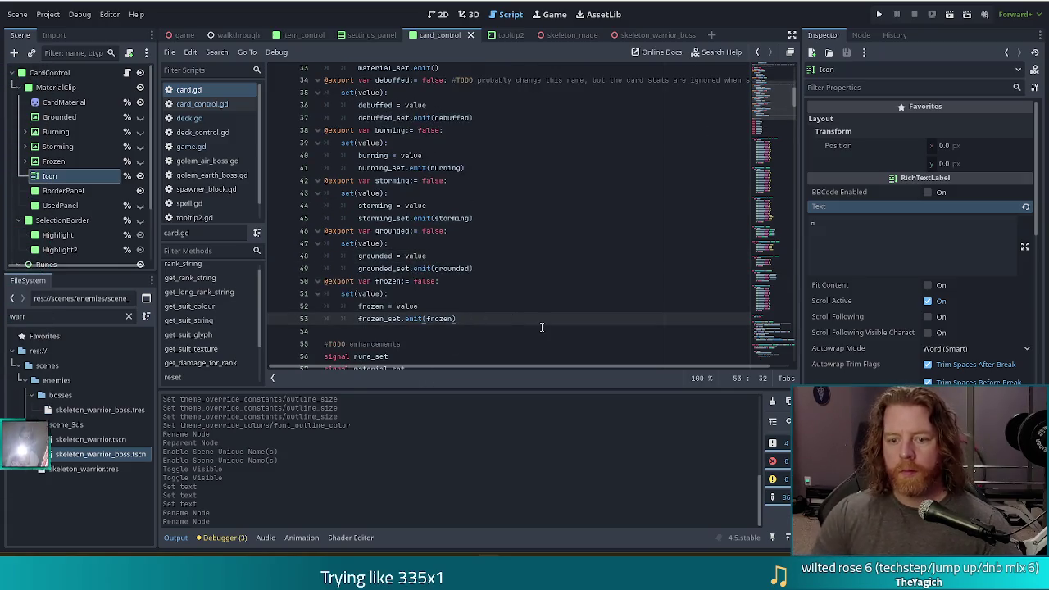
key("Return")
key("BackSpace")
key("BackSpace")
type("@exp")
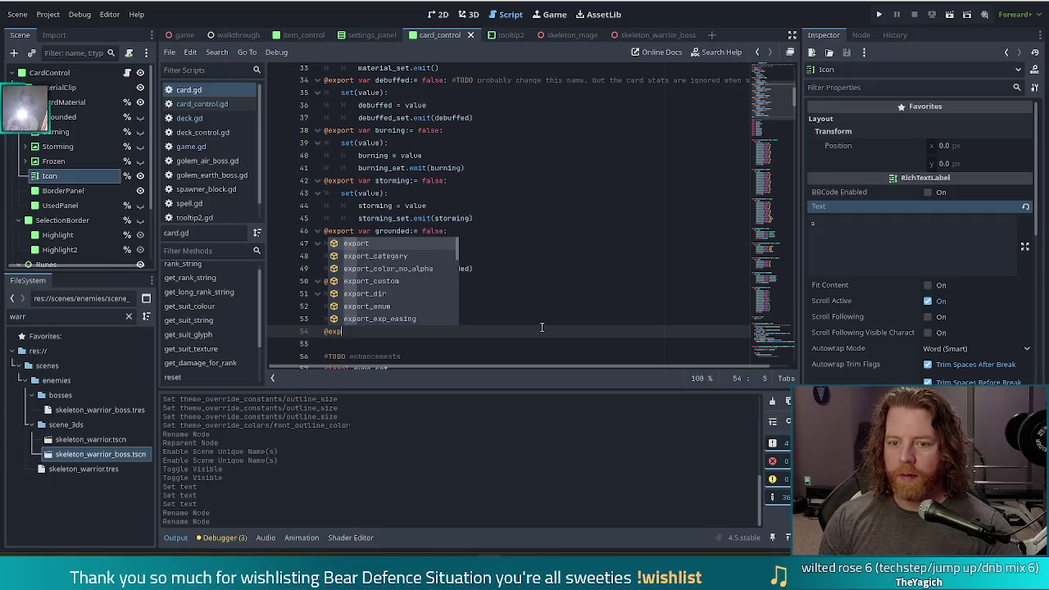
key("Return")
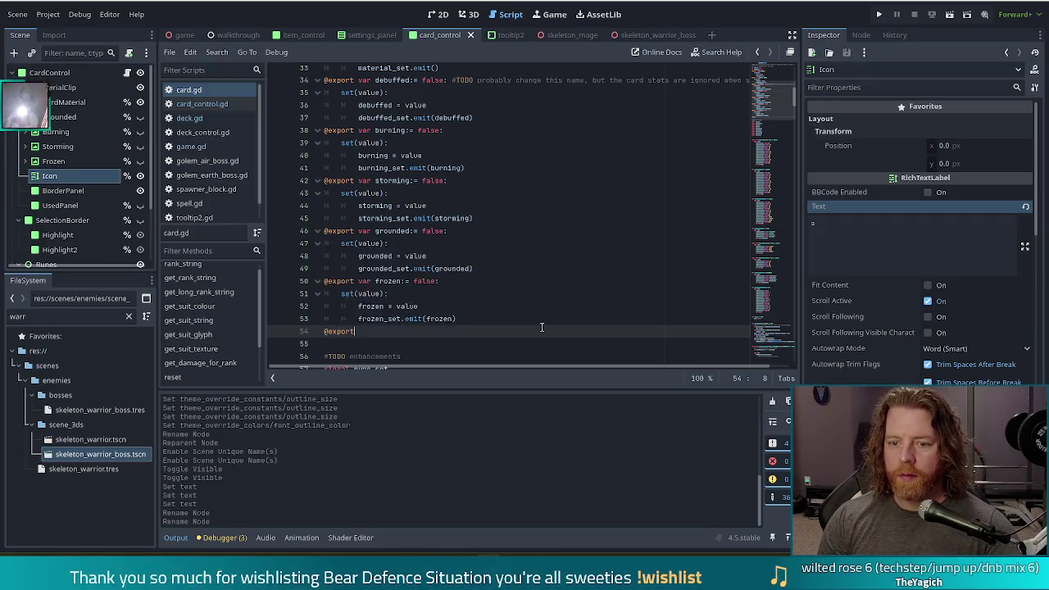
type("marked")
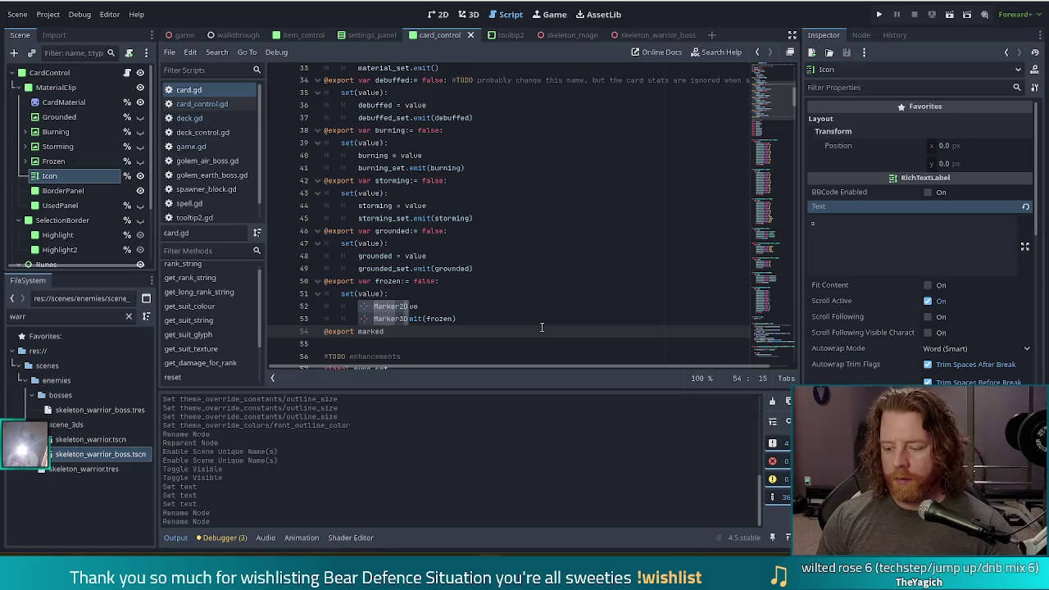
type(":= false:")
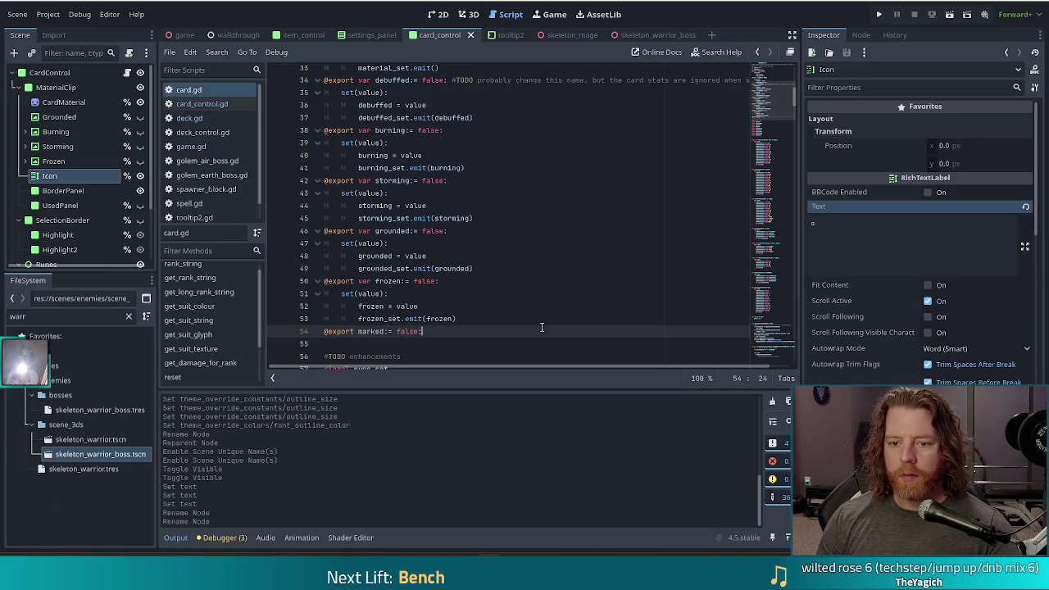
Step: Copy the frozen setter block under the marked line and begin inserting 'var' before marked
left_click_drag(463, 319, 470, 281)
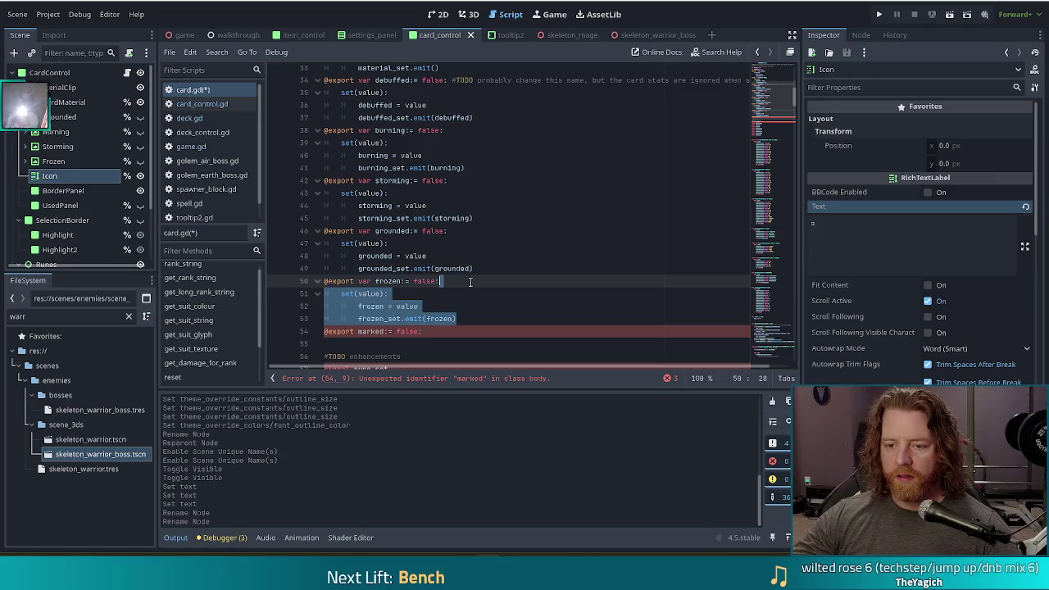
key("ctrl+c")
left_click(419, 331)
key("ctrl+v")
scroll(492, 278, "down", 3)
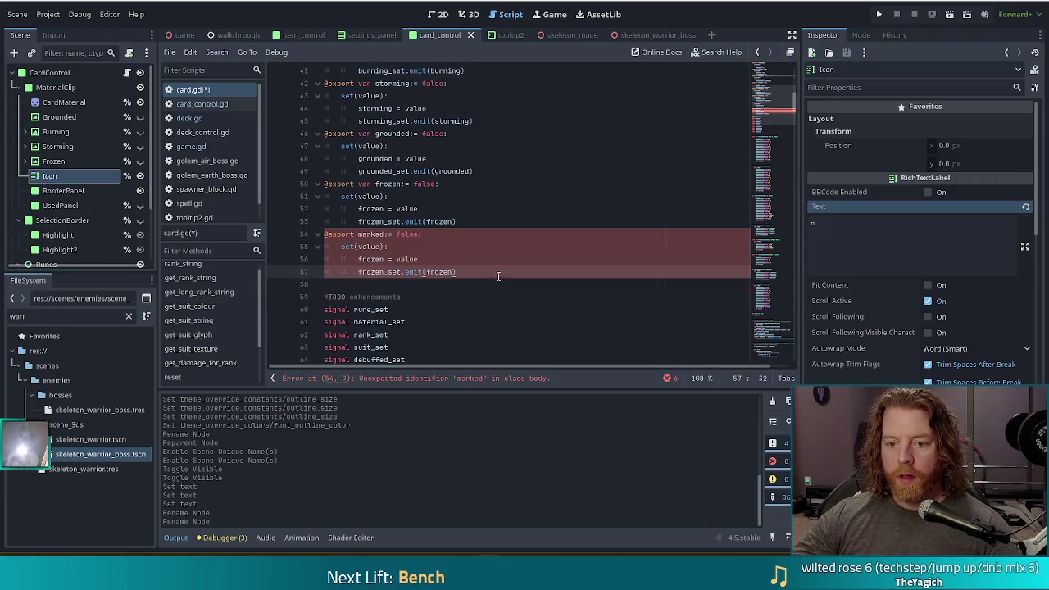
left_click(366, 235)
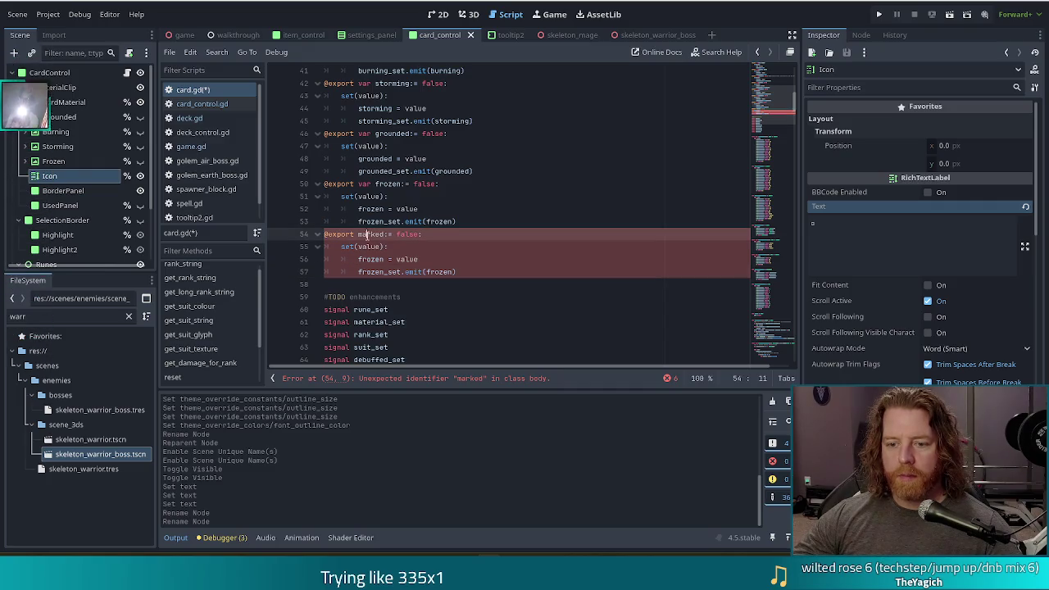
key("Left")
key("Left")
type("var")
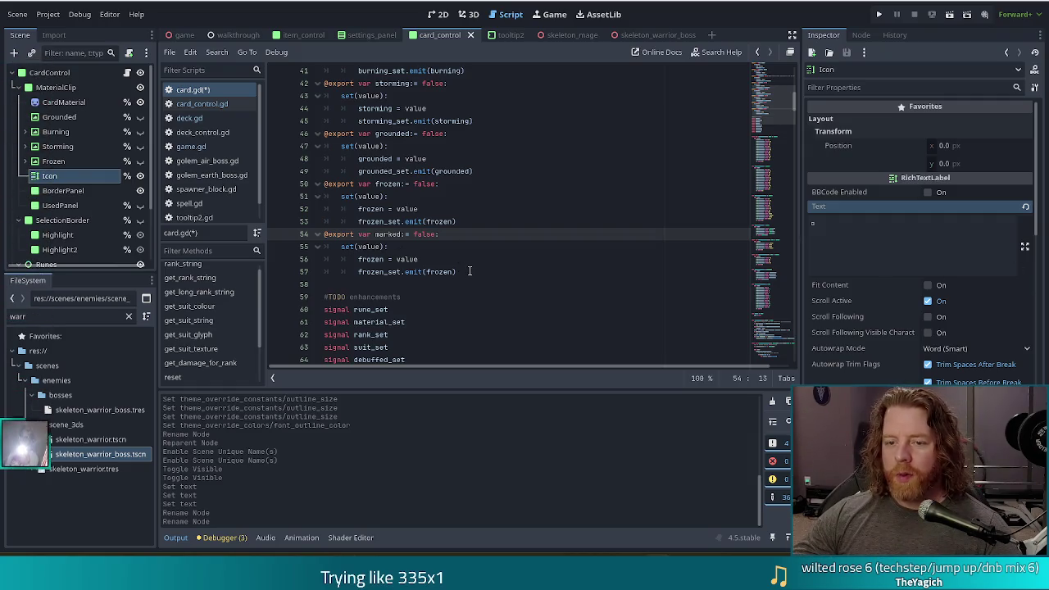
Step: Select frozen in the setter's assignment on line 56
double_click(376, 258)
Step: Make the copied setter assign marked and emit marked_set instead of frozen
type("marked")
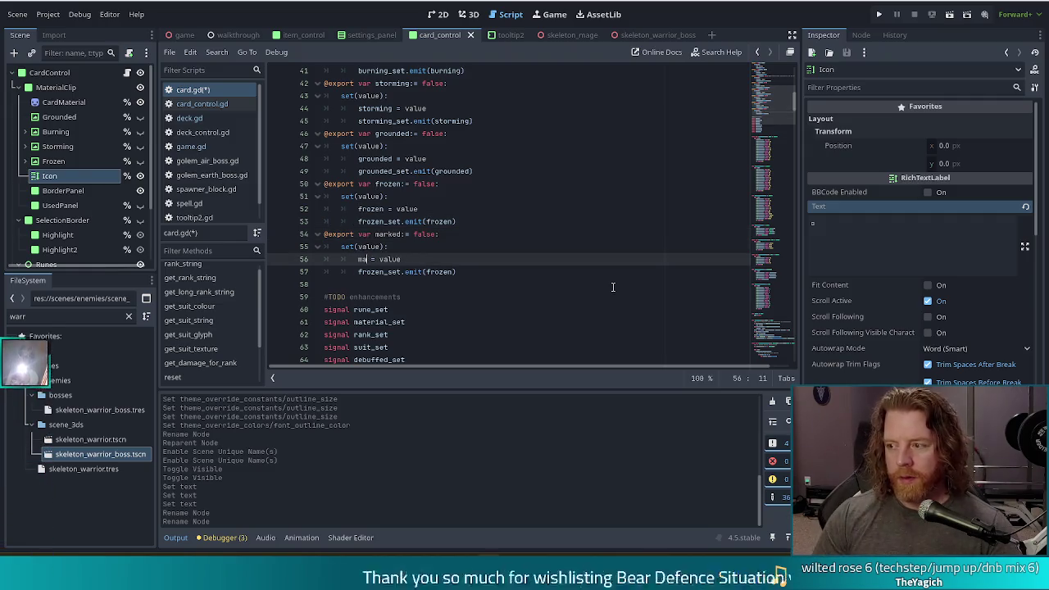
left_click(514, 197)
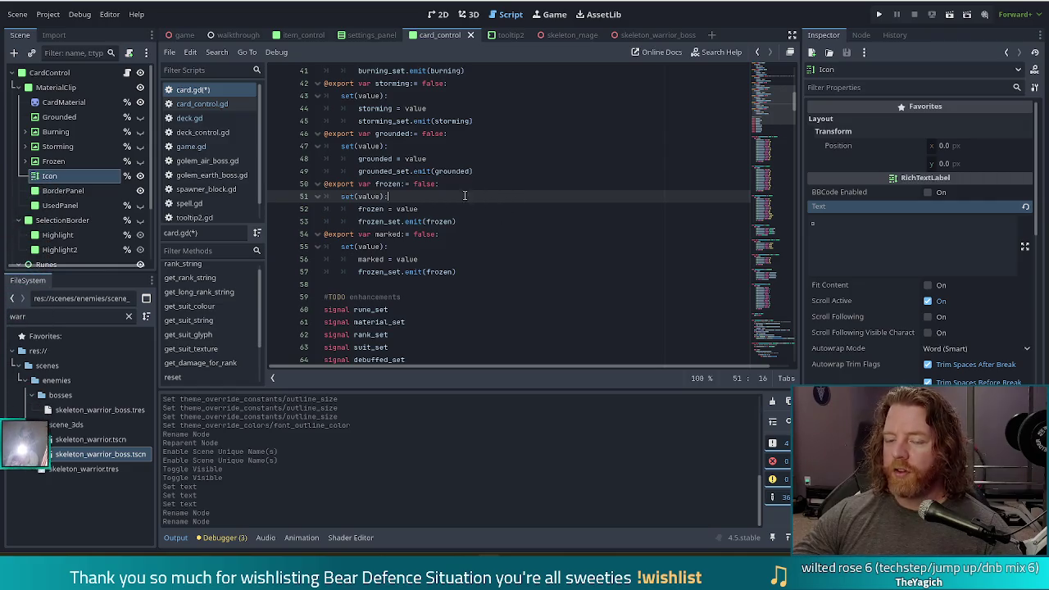
double_click(380, 259)
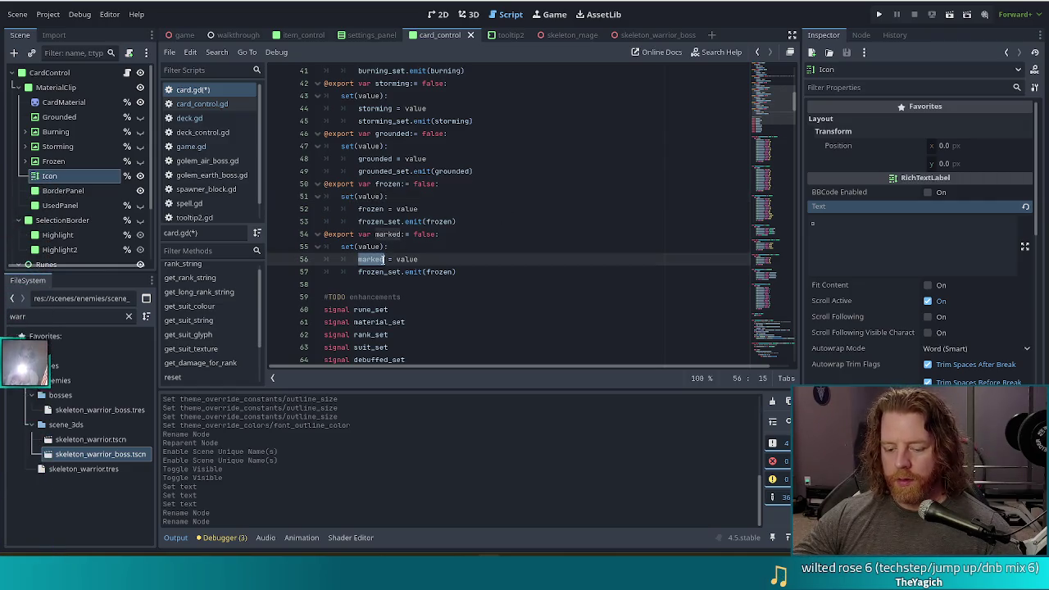
key("ctrl+c")
double_click(440, 271)
key("ctrl+v")
left_click(384, 271)
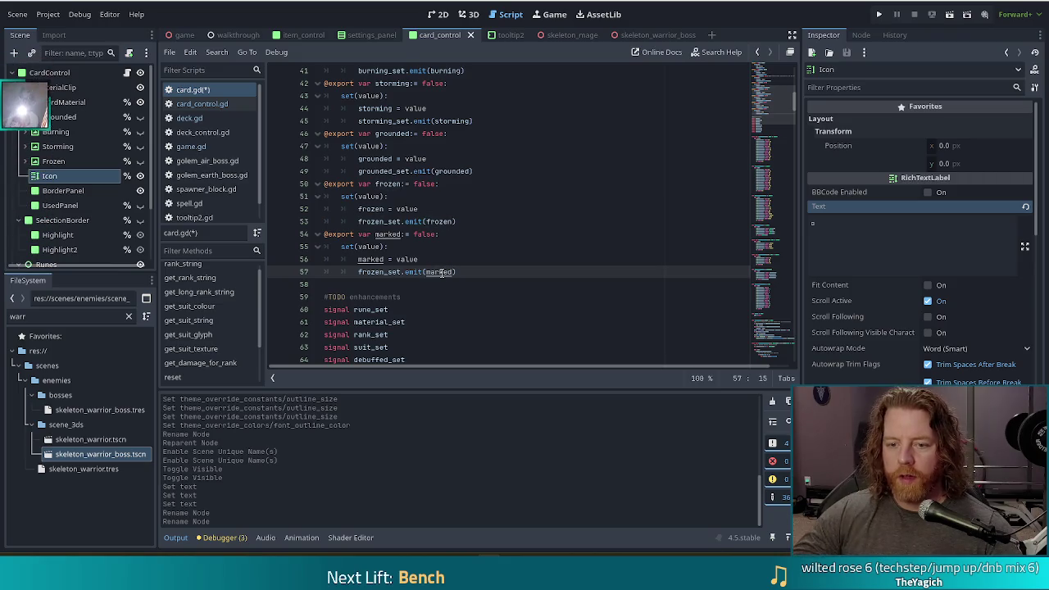
key("ctrl+shift+Left")
type("marked")
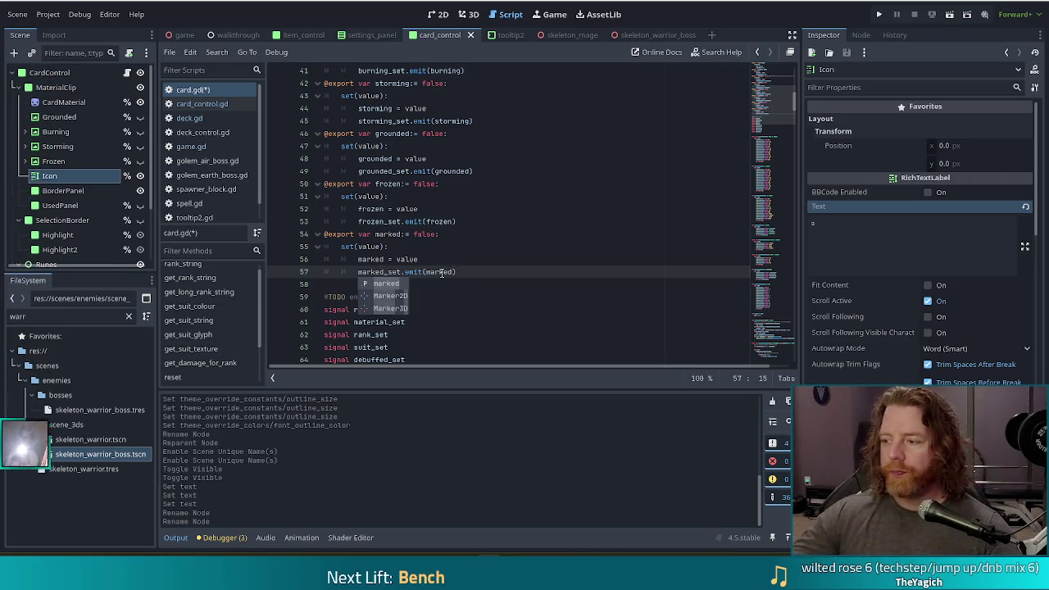
left_click(475, 271)
Step: Duplicate the whole marked property block directly below itself
left_click_drag(475, 271, 479, 236)
left_click(492, 271)
left_click_drag(492, 272, 489, 227)
key("ctrl+c")
key("Right")
key("ctrl+v")
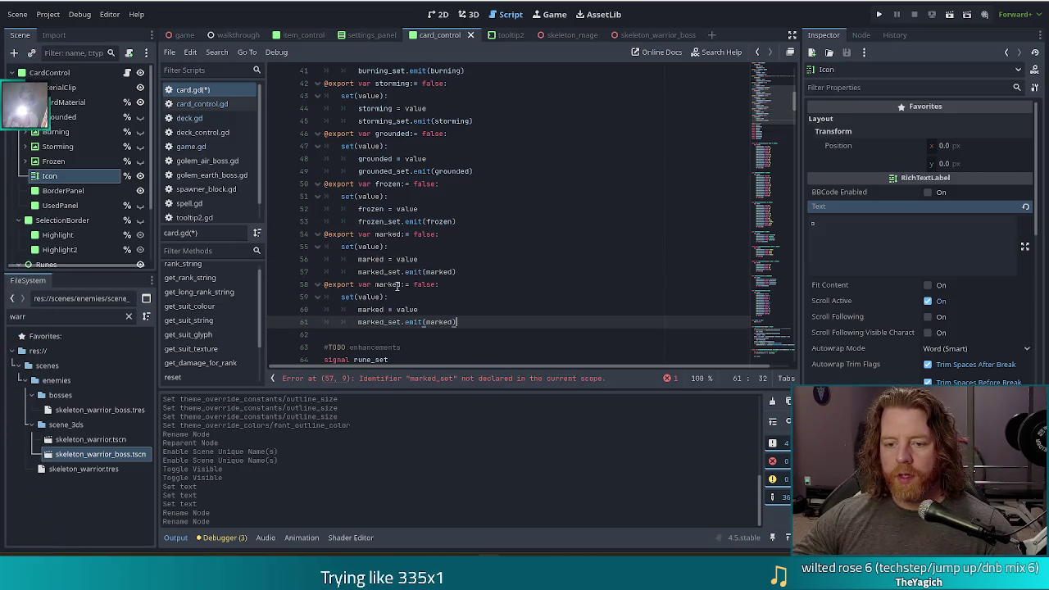
Step: Rename the duplicate's variable, assignment and signal to locked and locked_set
double_click(397, 284)
type("locked")
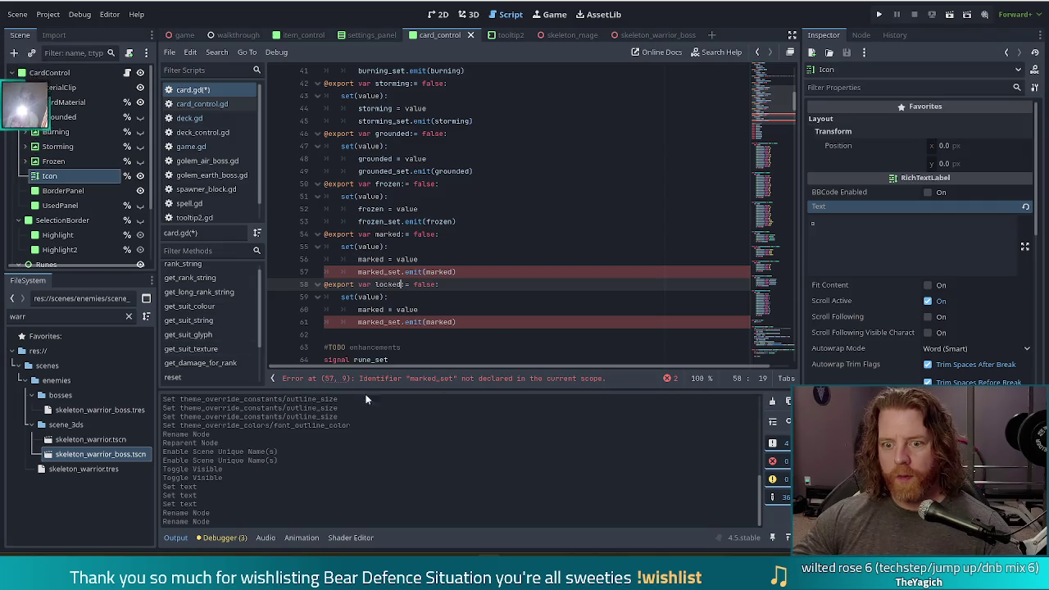
double_click(372, 309)
type("locked")
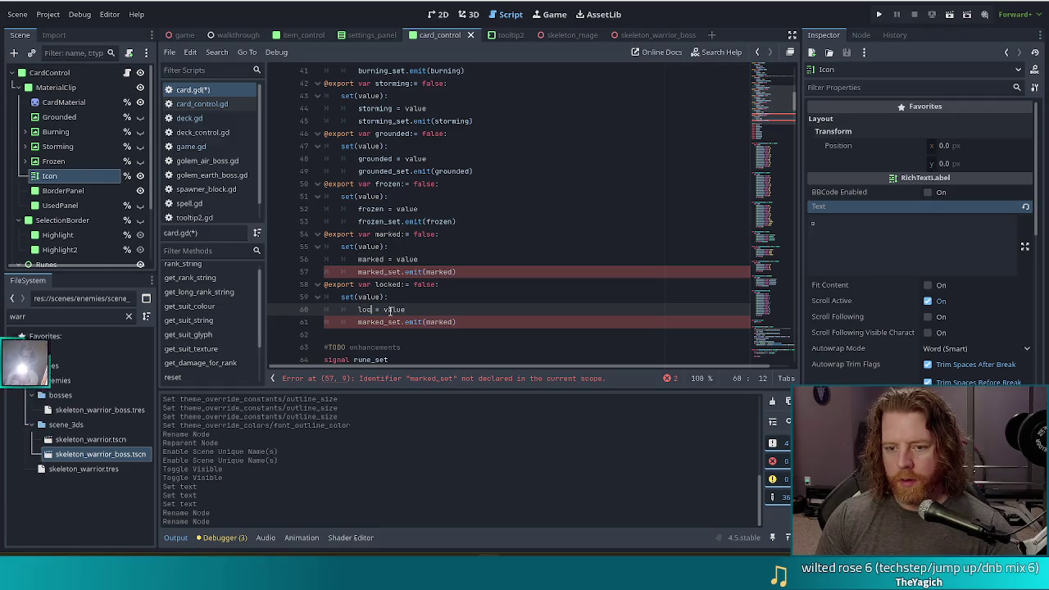
left_click(376, 322)
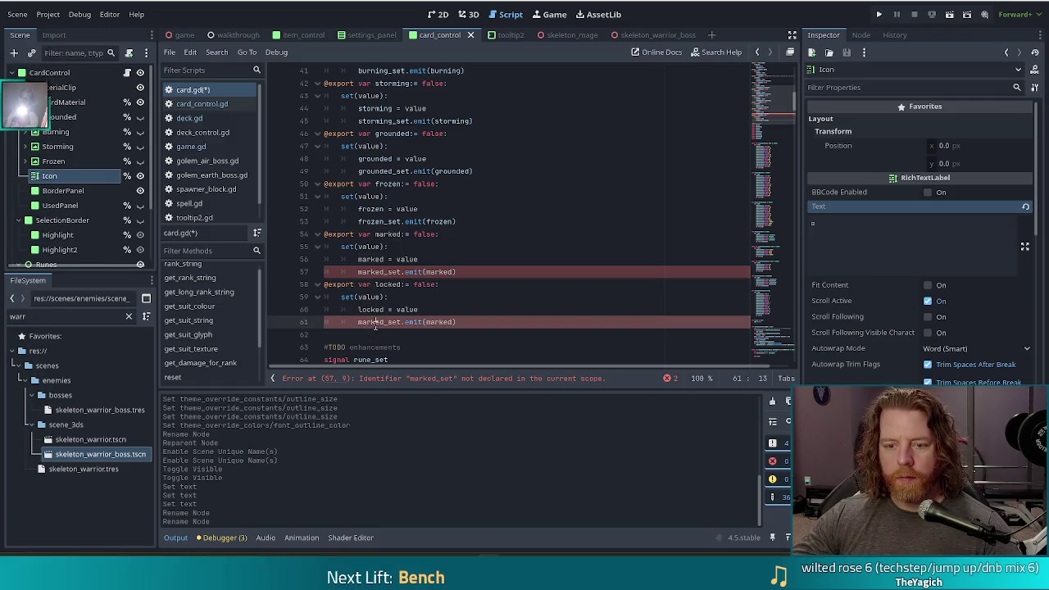
key("ctrl+shift+Left")
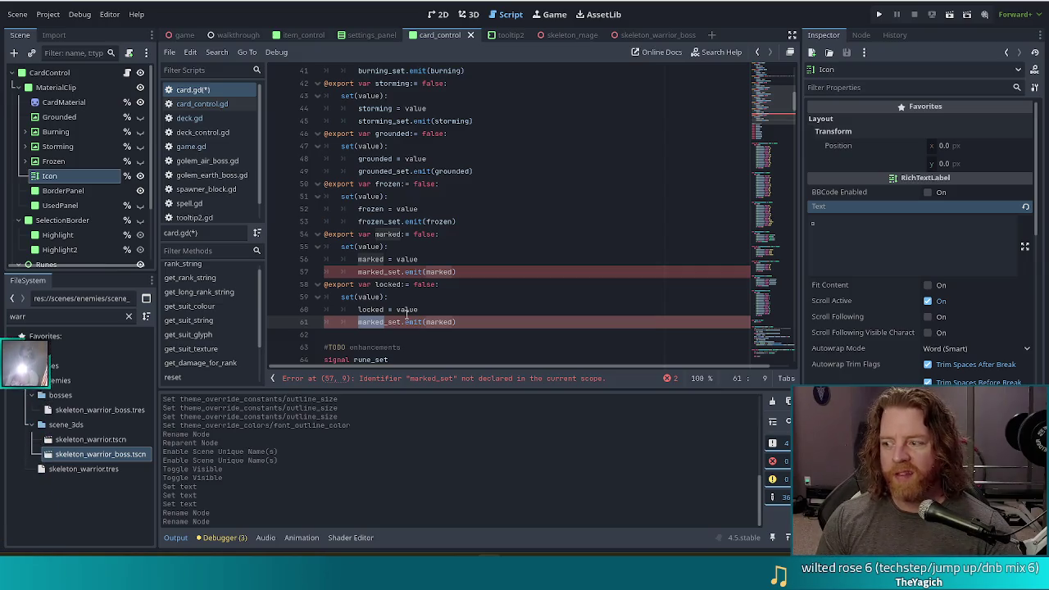
type("locked")
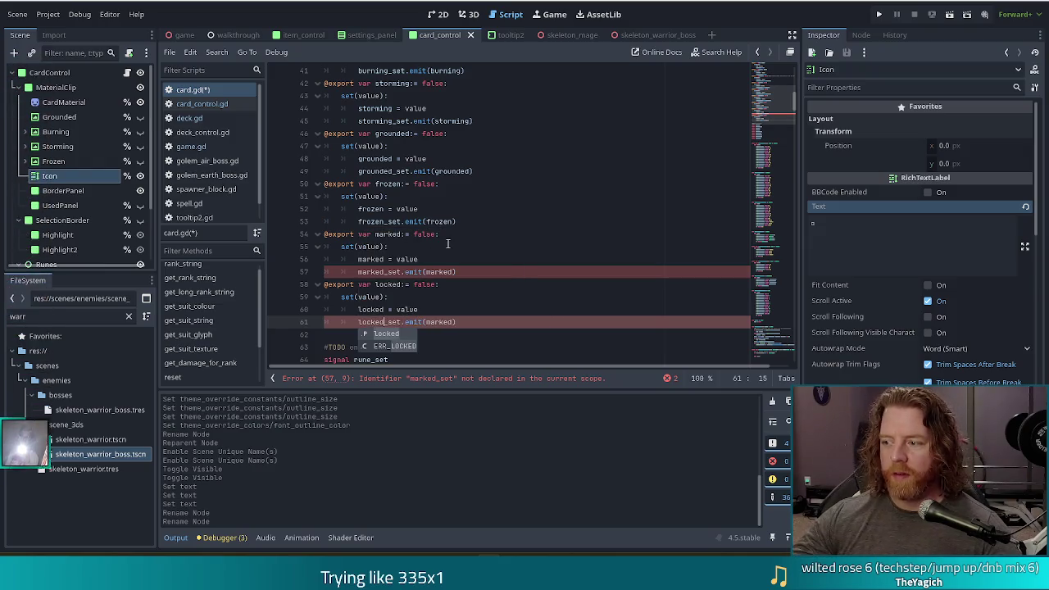
left_click(446, 246)
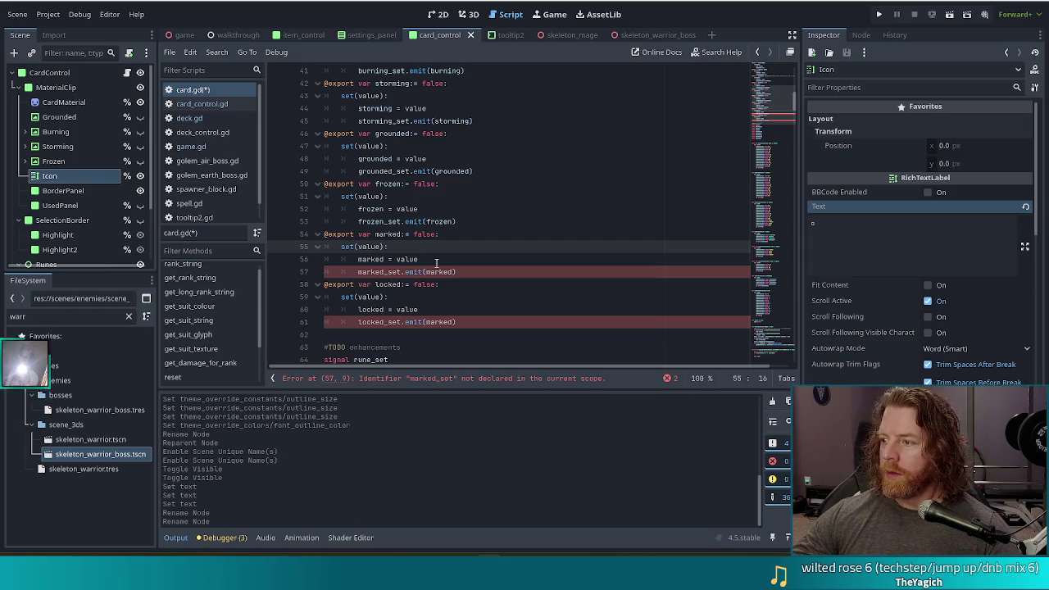